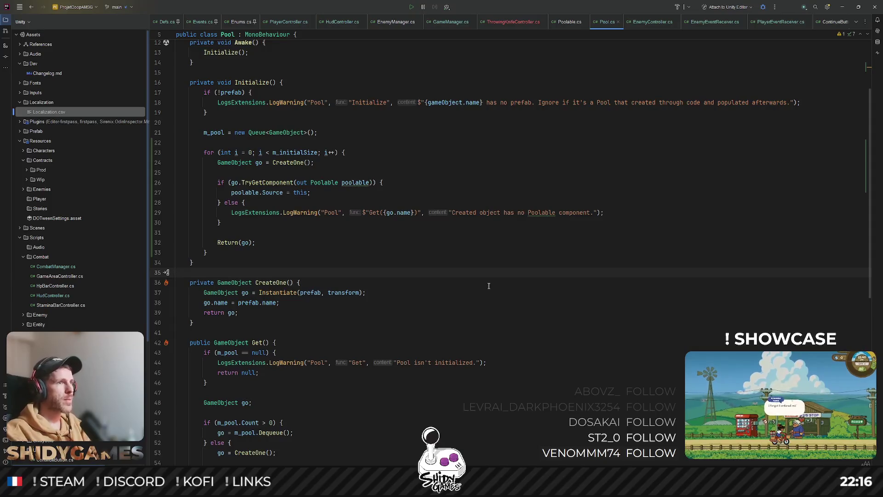
# Step: In Pool.cs, review Get's else block, Dequeue branch, SetParent line, return go and poolable usage in Return
pyautogui.scroll(3, 513, 266)
pyautogui.click(474, 240)
pyautogui.scroll(-1, 474, 241)
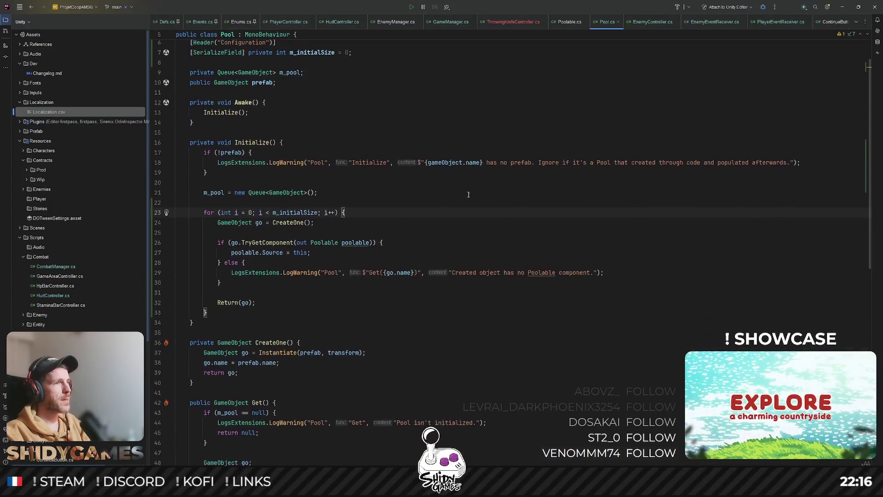
pyautogui.scroll(-10, 474, 210)
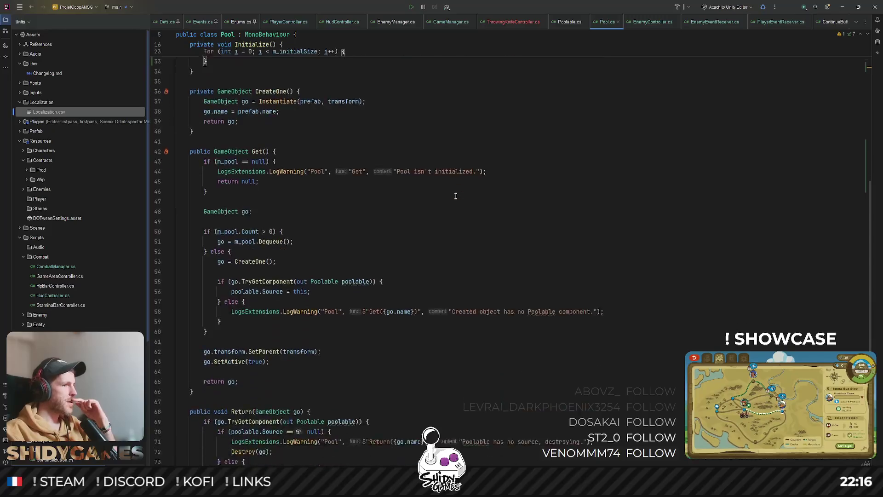
pyautogui.click(456, 196)
pyautogui.scroll(-3, 456, 196)
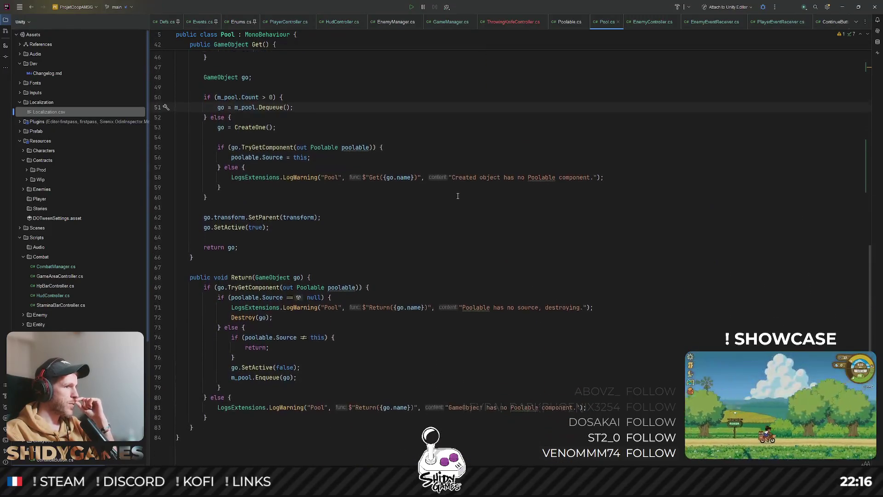
pyautogui.click(457, 196)
pyautogui.scroll(-1, 458, 196)
pyautogui.click(458, 196)
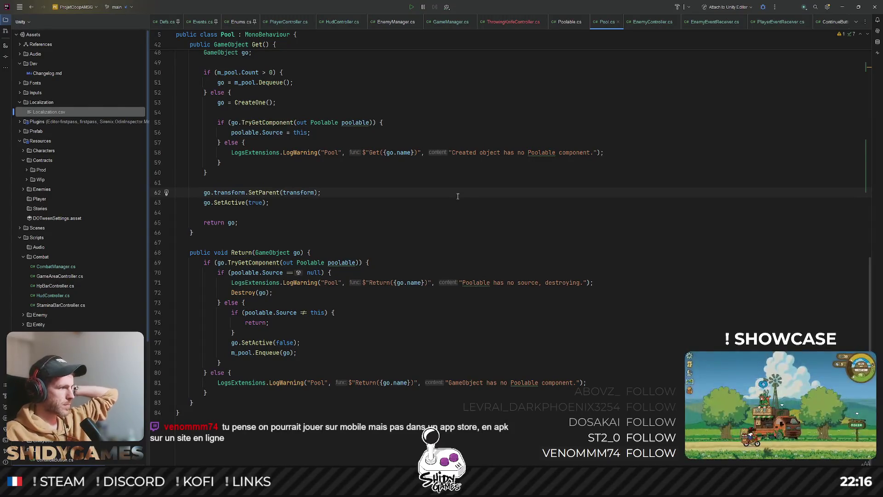
pyautogui.click(418, 236)
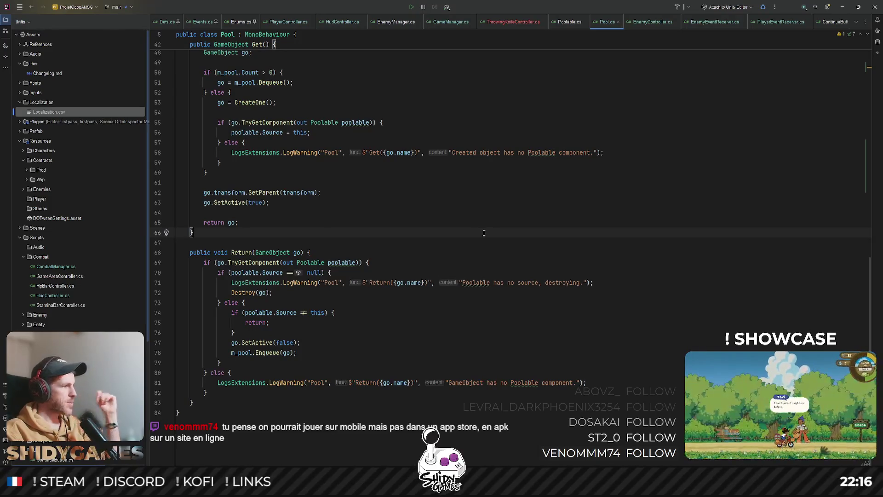
pyautogui.click(490, 208)
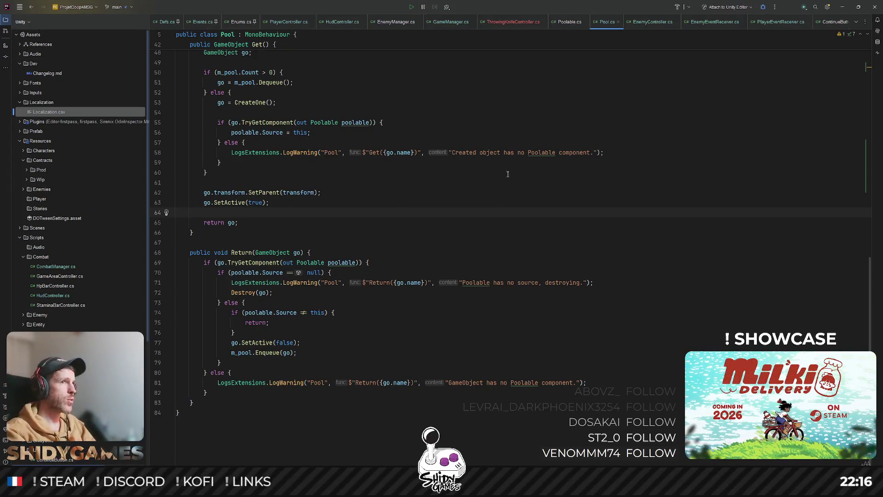
pyautogui.scroll(5, 481, 204)
pyautogui.click(488, 201)
pyautogui.scroll(-4, 489, 198)
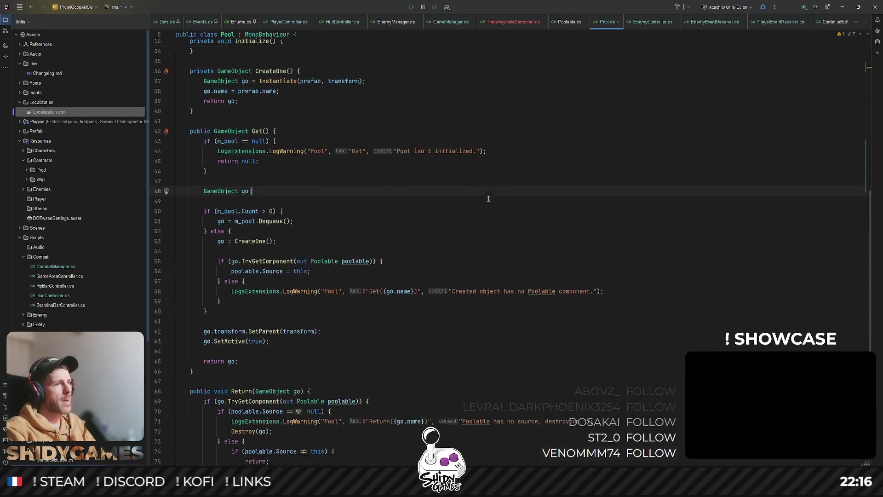
pyautogui.scroll(-1, 488, 199)
pyautogui.click(347, 263)
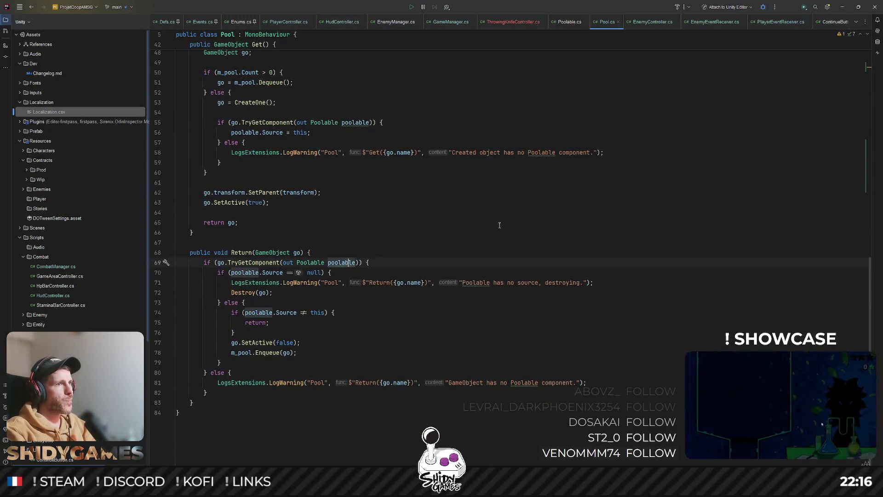
pyautogui.scroll(5, 460, 240)
pyautogui.click(527, 220)
# Step: Review Initialize's no-prefab warning, Get's TryGetComponent and Dequeue lines, and where Source is used
pyautogui.scroll(5, 527, 221)
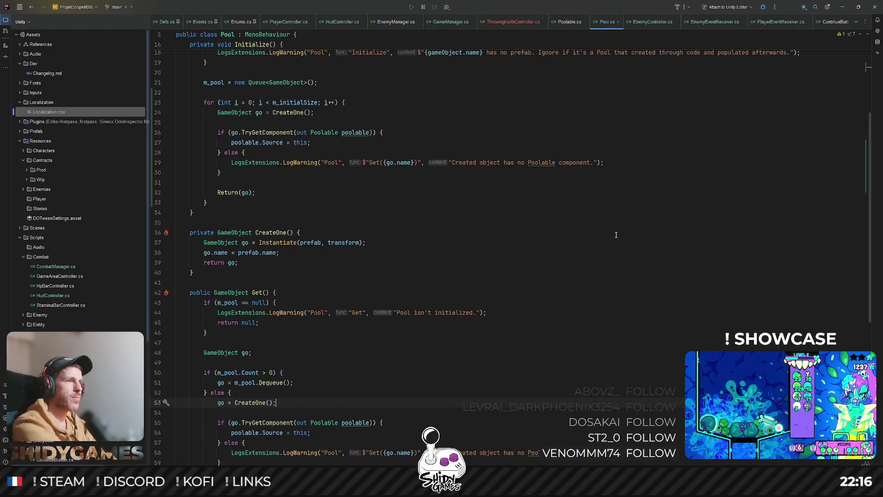
pyautogui.click(598, 182)
pyautogui.scroll(5, 583, 206)
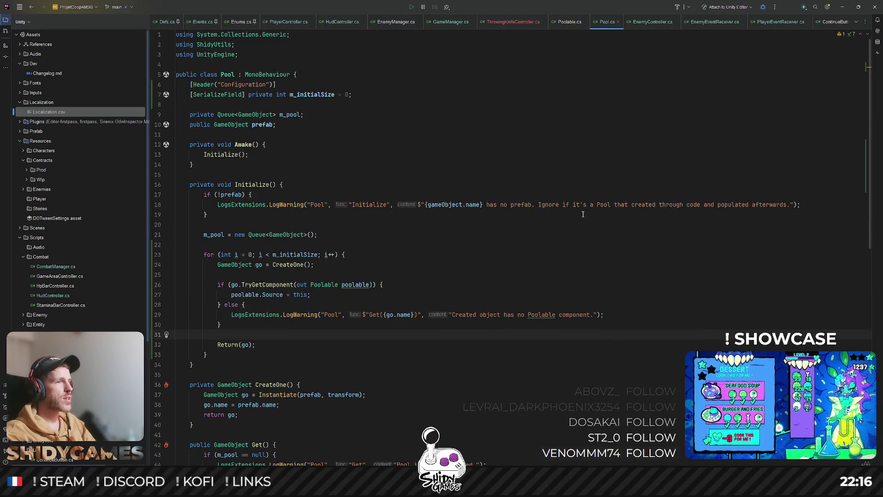
pyautogui.click(582, 214)
pyautogui.scroll(-2, 550, 239)
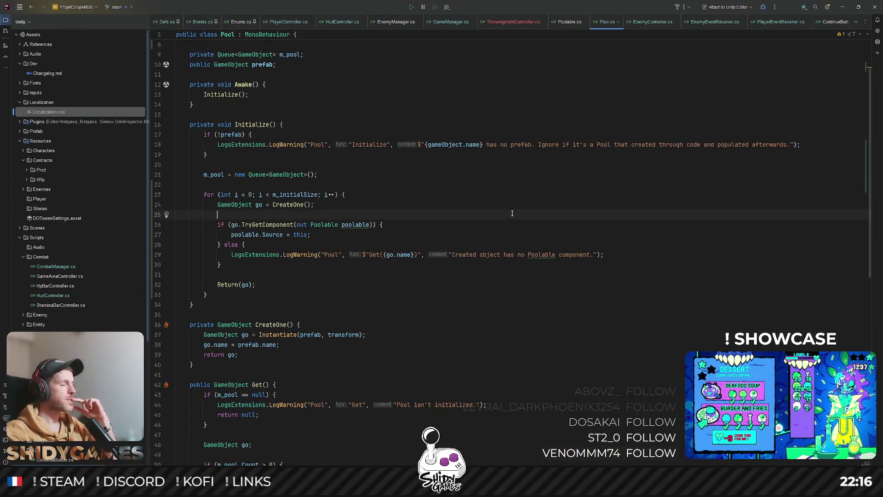
pyautogui.scroll(-7, 512, 213)
pyautogui.scroll(-6, 512, 214)
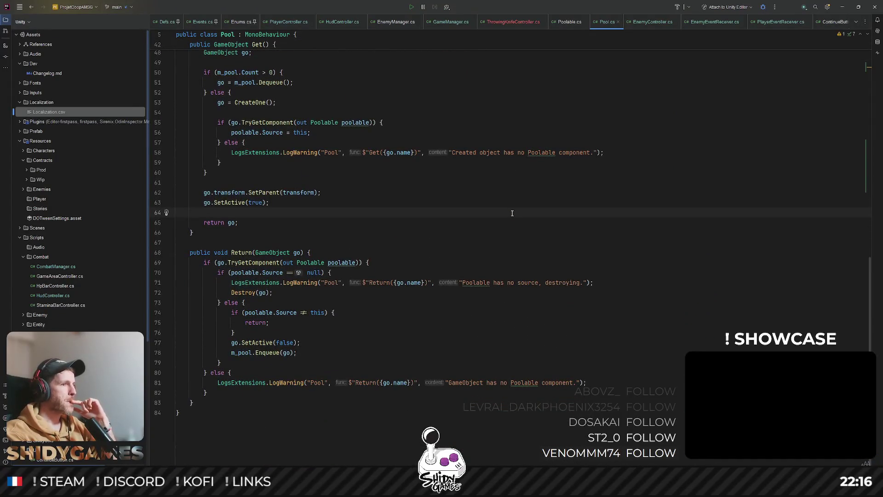
pyautogui.scroll(3, 512, 213)
pyautogui.click(512, 213)
pyautogui.scroll(1, 512, 213)
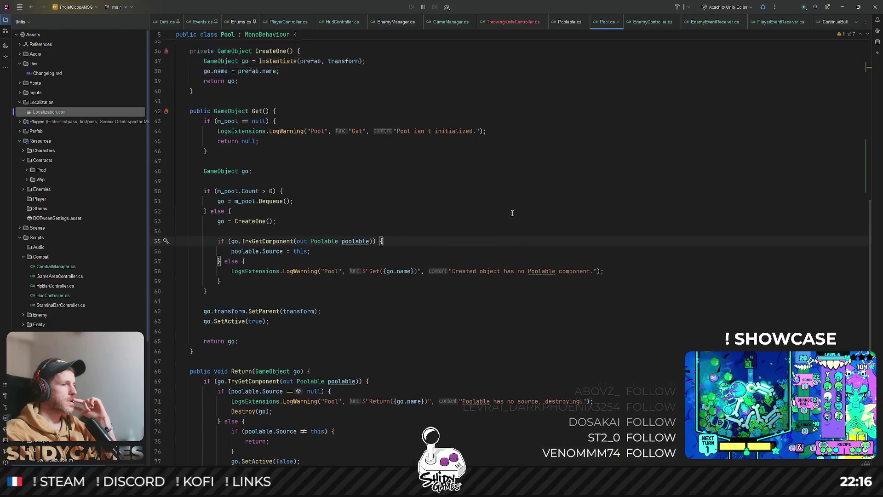
pyautogui.scroll(8, 512, 213)
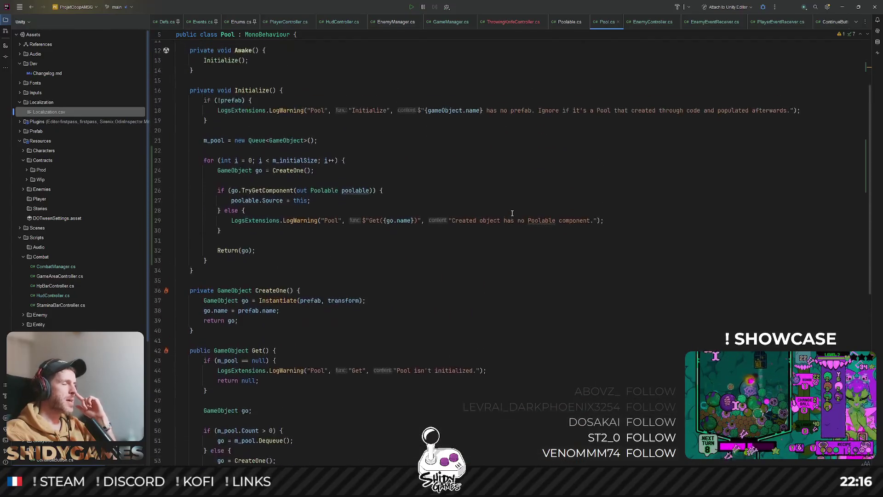
pyautogui.scroll(2, 511, 214)
pyautogui.scroll(-2, 512, 214)
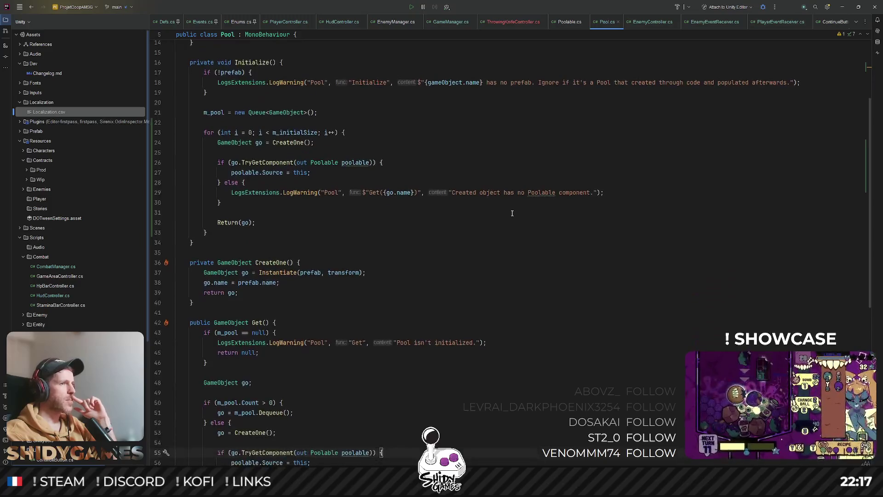
pyautogui.scroll(-2, 512, 213)
pyautogui.scroll(-3, 511, 213)
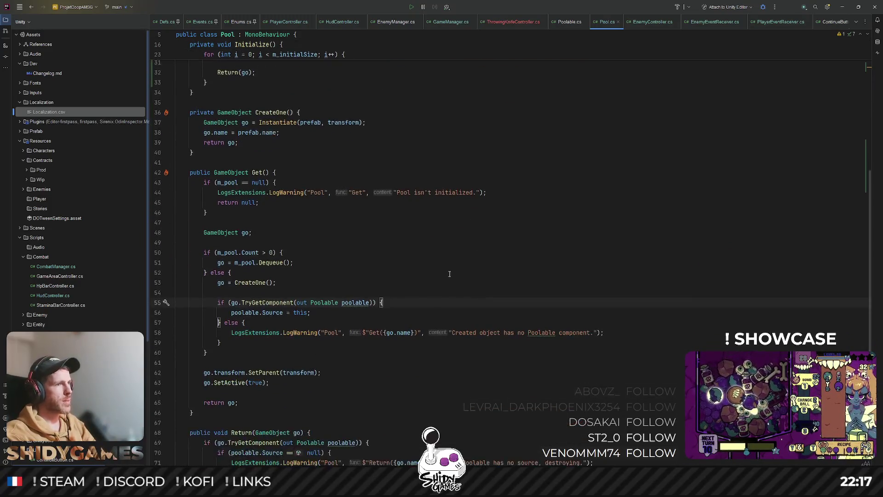
pyautogui.click(315, 286)
pyautogui.press('Up')
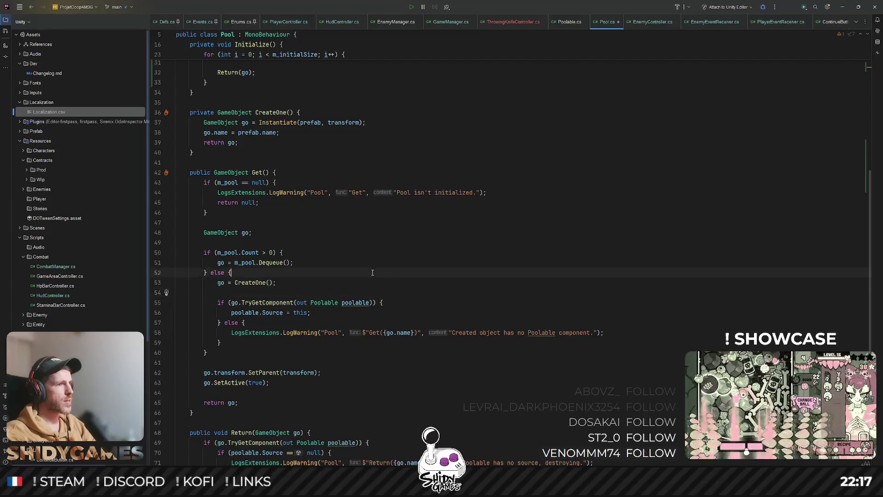
pyautogui.click(374, 264)
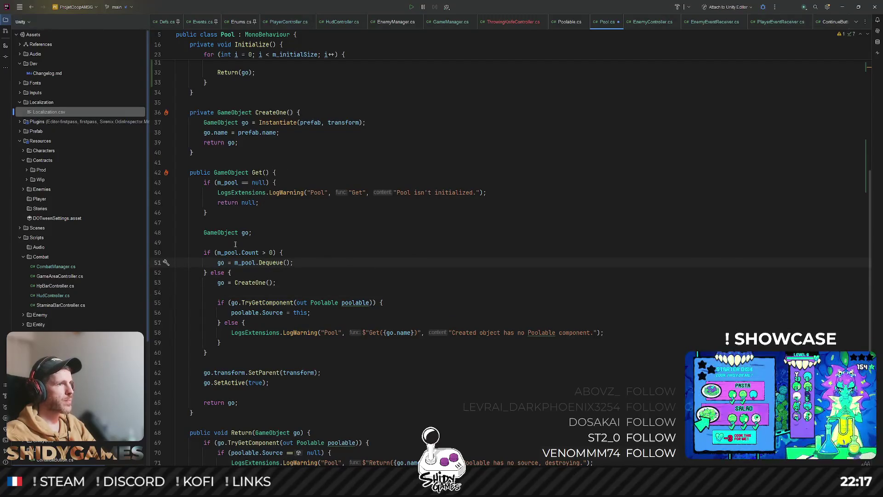
pyautogui.click(406, 233)
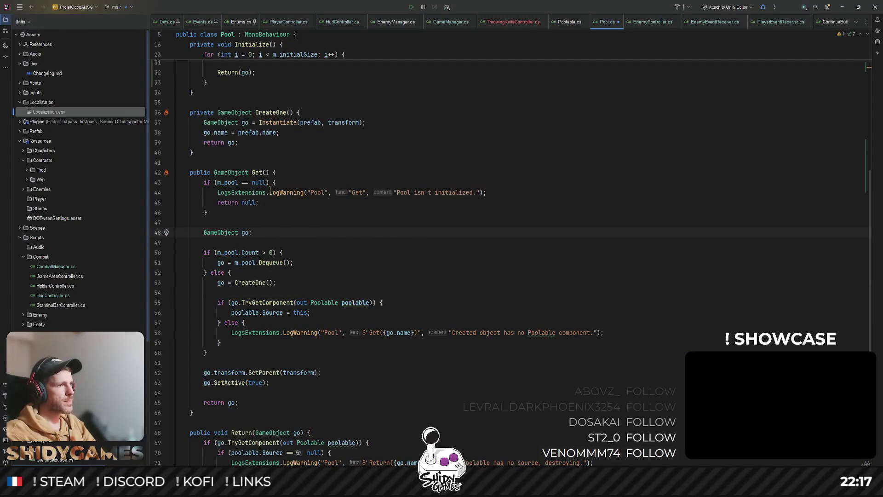
pyautogui.click(281, 313)
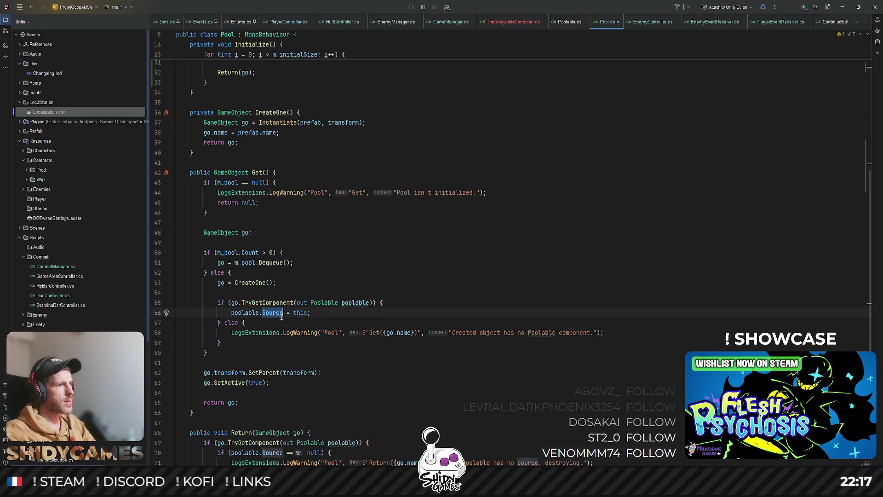
pyautogui.click(300, 313)
# Step: Walk through Initialize's loop: queue creation, CreateOne call, Source assignment and TryGetComponent check on lines 22–26
pyautogui.scroll(8, 472, 319)
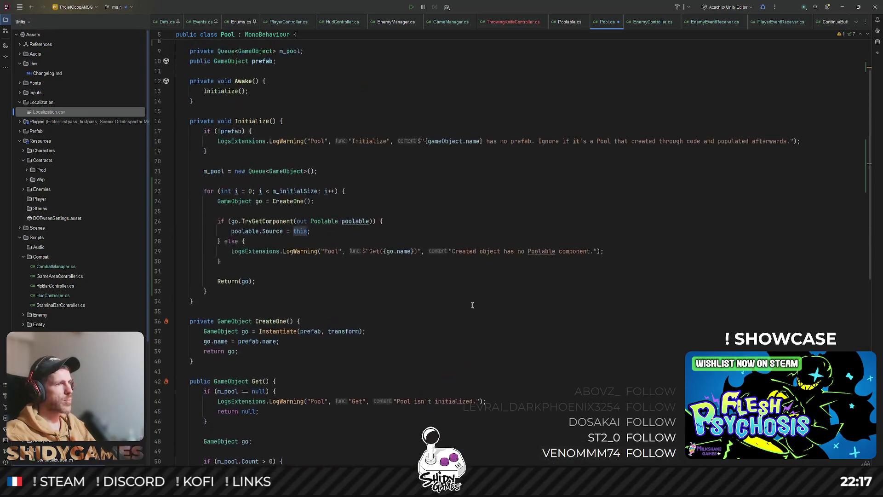
pyautogui.click(465, 299)
pyautogui.scroll(1, 464, 276)
pyautogui.scroll(-1, 464, 253)
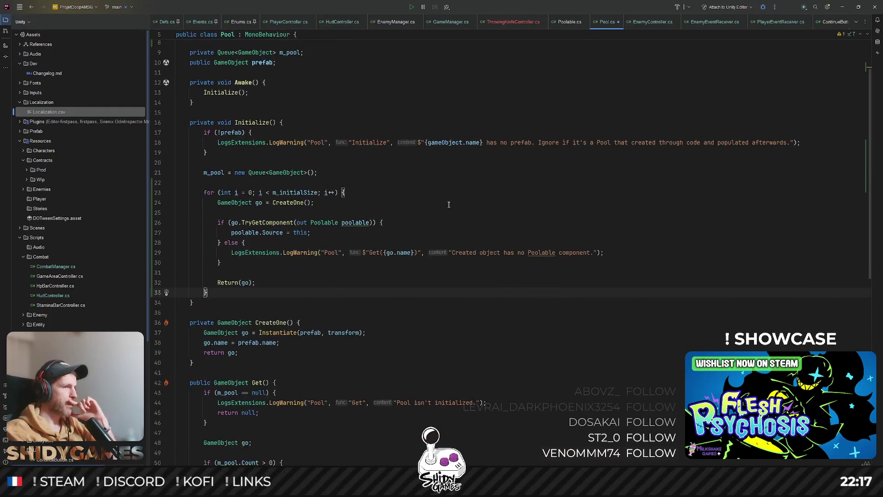
pyautogui.click(453, 204)
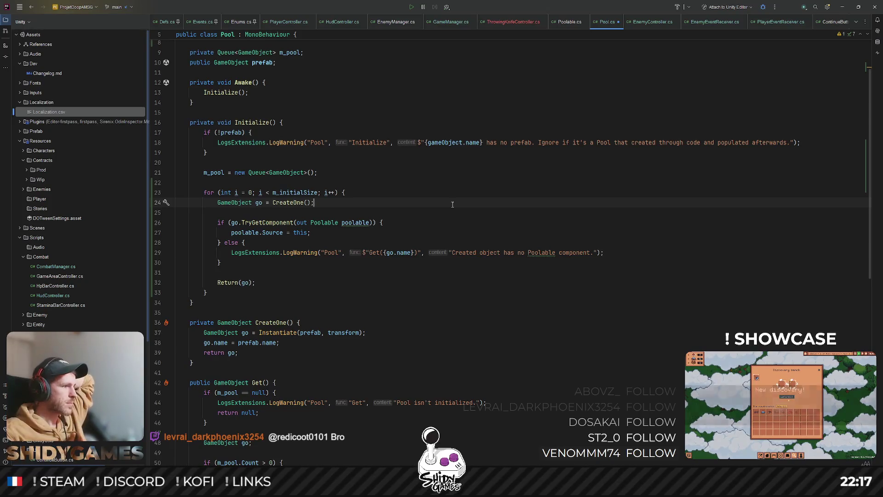
pyautogui.click(432, 228)
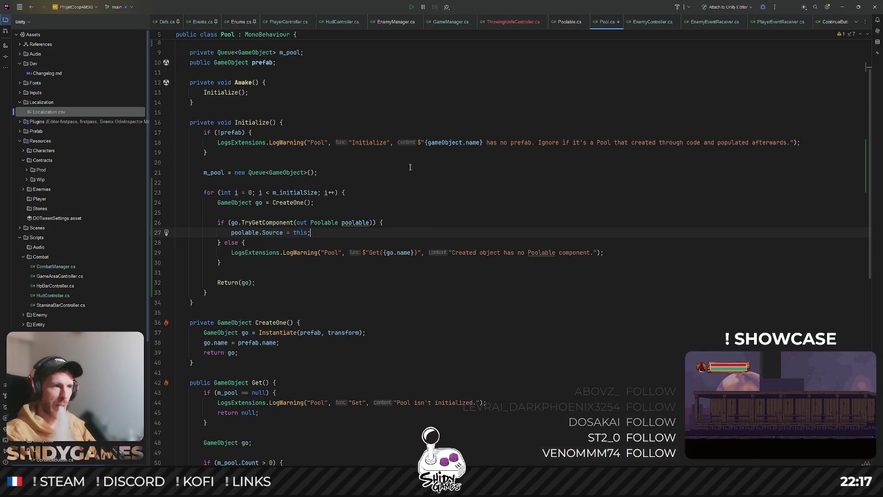
pyautogui.click(419, 170)
pyautogui.press('Down')
pyautogui.press('Down')
pyautogui.press('Down')
pyautogui.scroll(-1, 428, 207)
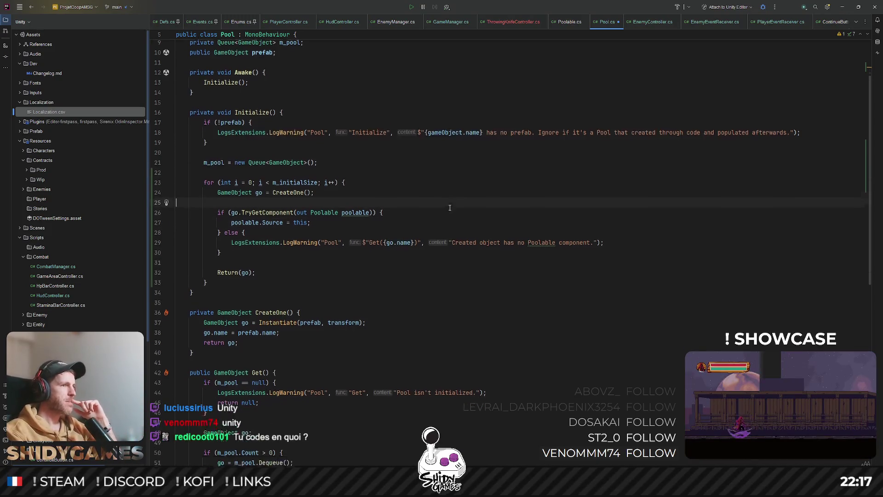
pyautogui.scroll(-1, 434, 247)
pyautogui.scroll(2, 435, 246)
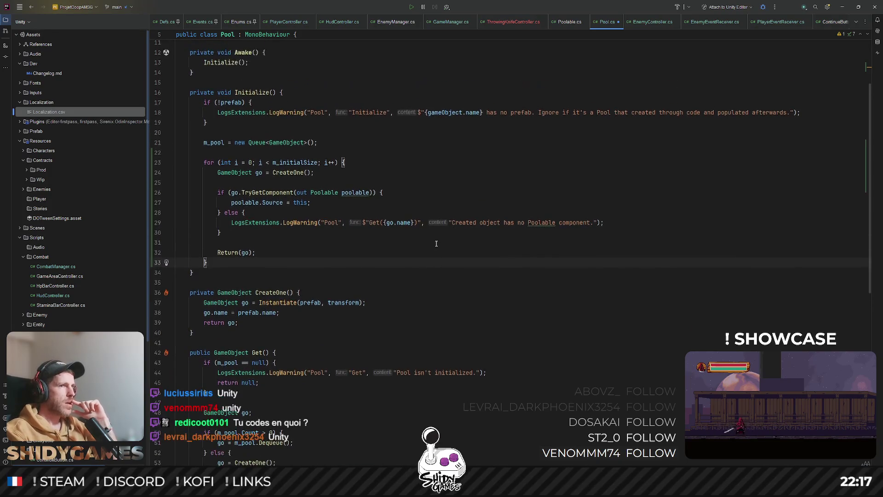
pyautogui.click(439, 232)
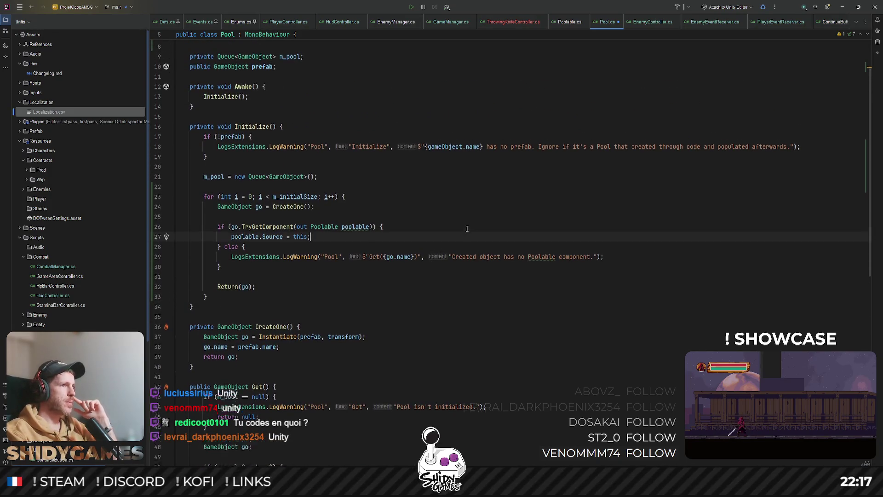
pyautogui.scroll(2, 460, 230)
pyautogui.scroll(-2, 467, 229)
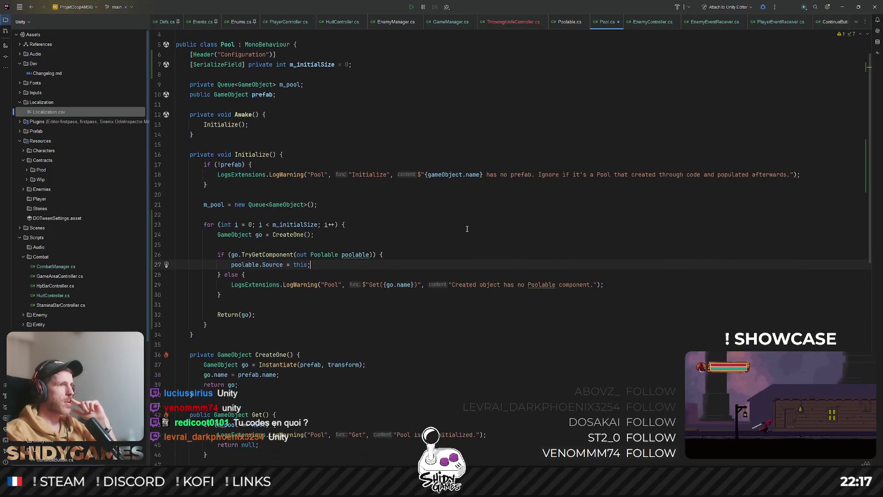
pyautogui.scroll(2, 467, 229)
pyautogui.scroll(-1, 466, 228)
pyautogui.click(467, 228)
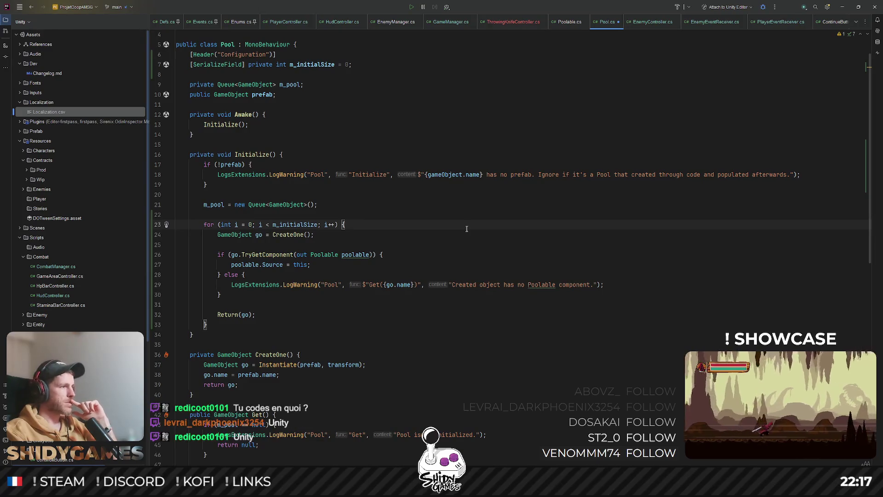
pyautogui.scroll(-1, 467, 228)
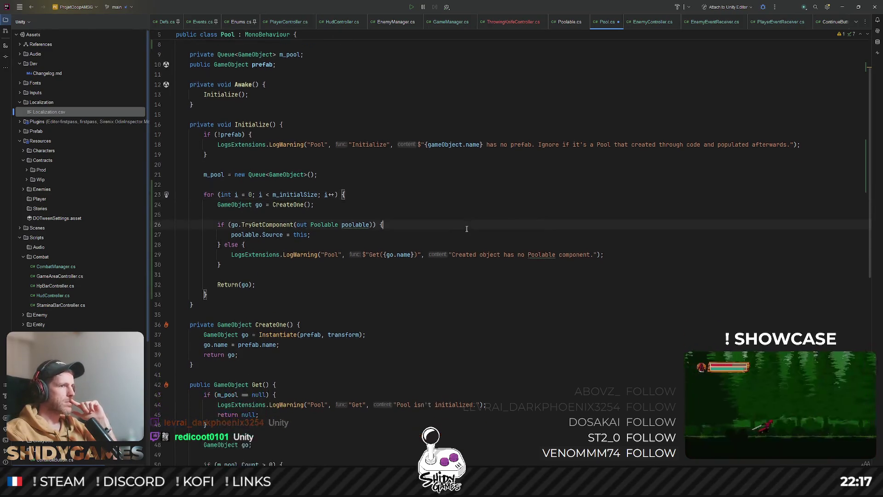
pyautogui.click(507, 226)
pyautogui.scroll(1, 507, 225)
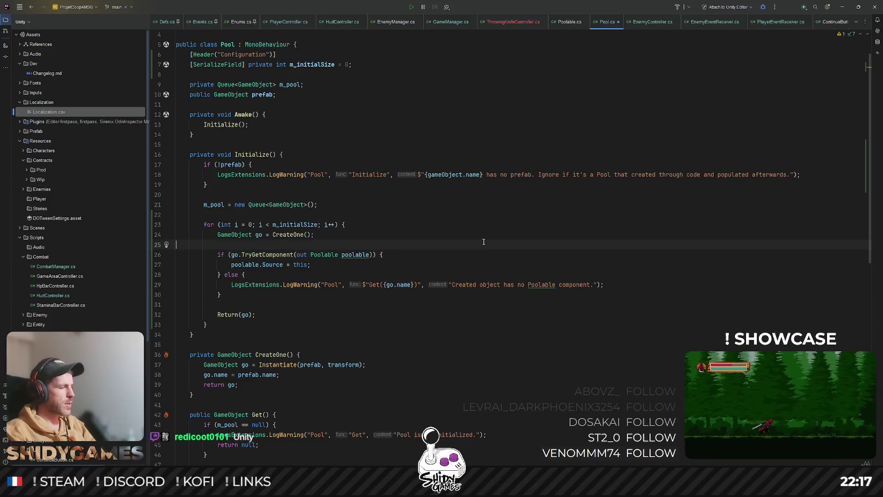
pyautogui.click(483, 241)
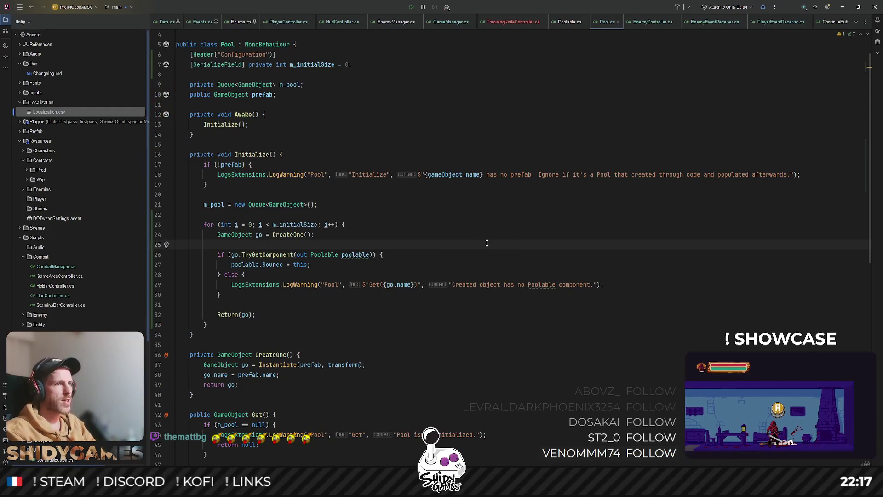
pyautogui.click(470, 238)
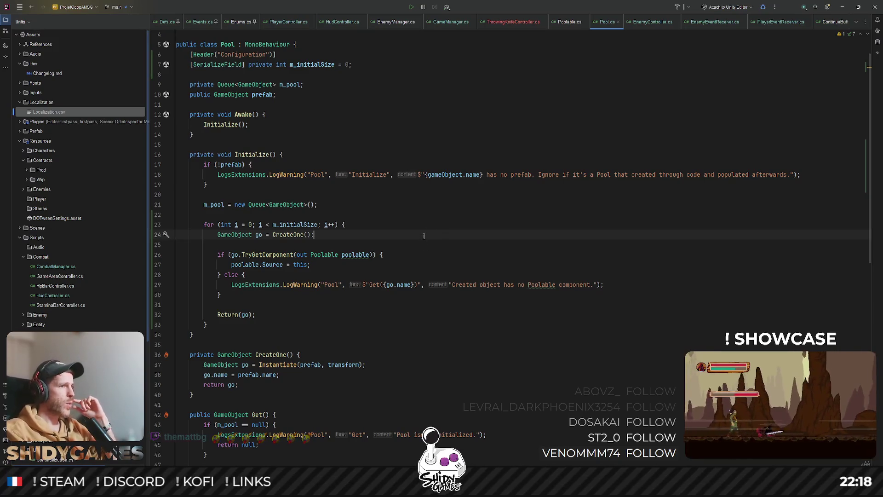
pyautogui.click(467, 243)
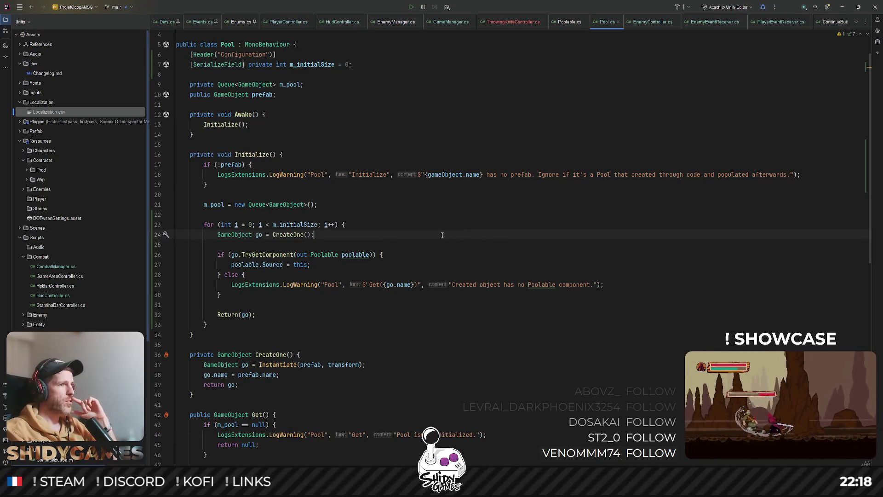
pyautogui.scroll(1, 441, 235)
pyautogui.scroll(-1, 443, 218)
pyautogui.click(447, 217)
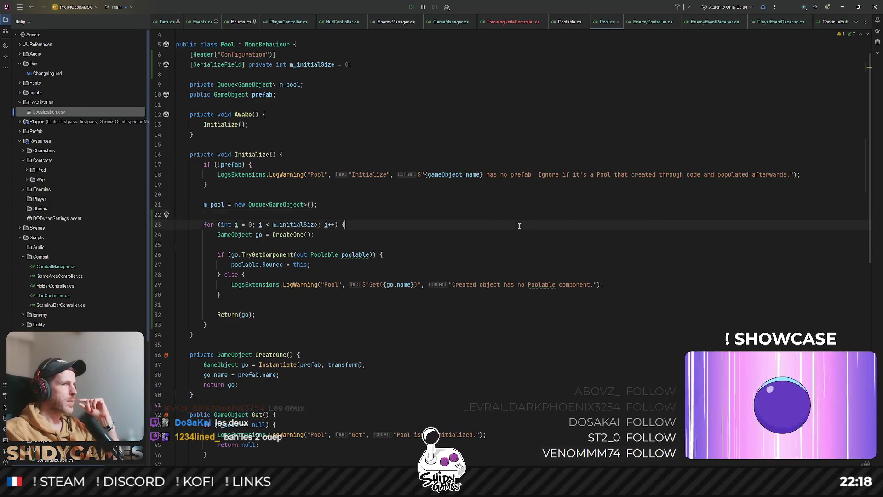
# Step: Trace Awake's Initialize() call, the m_pool and m_initialSize fields, and the for loop with its TryGetComponent check
pyautogui.click(390, 128)
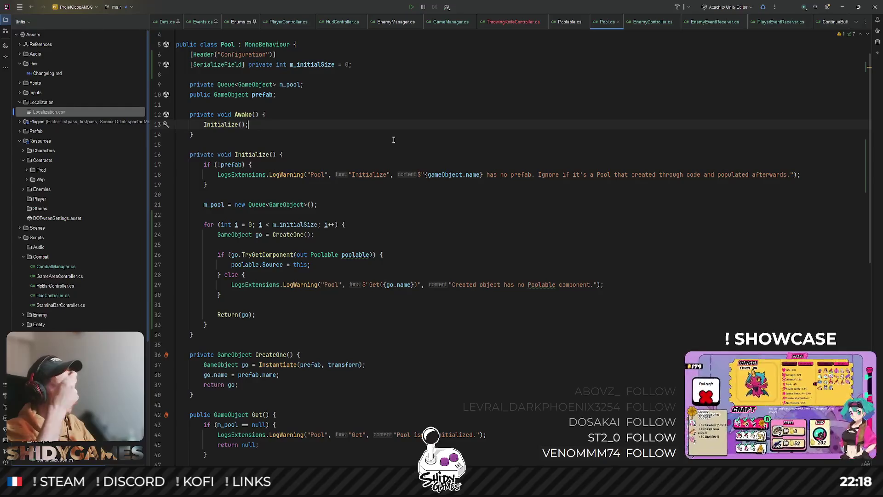
pyautogui.click(479, 83)
pyautogui.click(442, 153)
pyautogui.scroll(1, 441, 149)
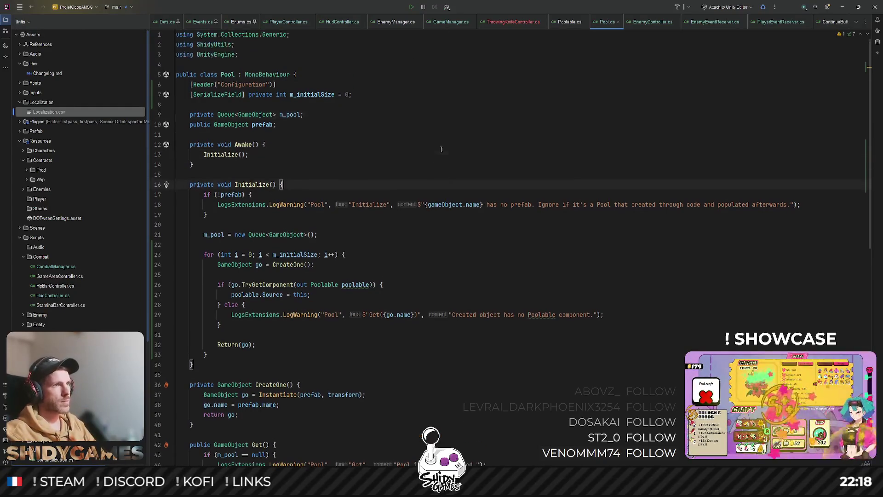
pyautogui.click(328, 96)
pyautogui.click(448, 144)
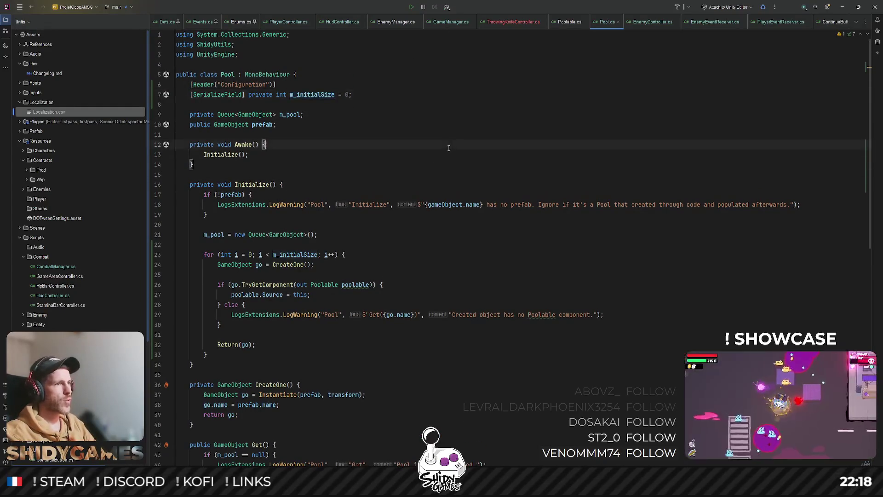
pyautogui.scroll(-2, 452, 194)
pyautogui.click(452, 184)
pyautogui.scroll(-1, 448, 184)
pyautogui.click(445, 175)
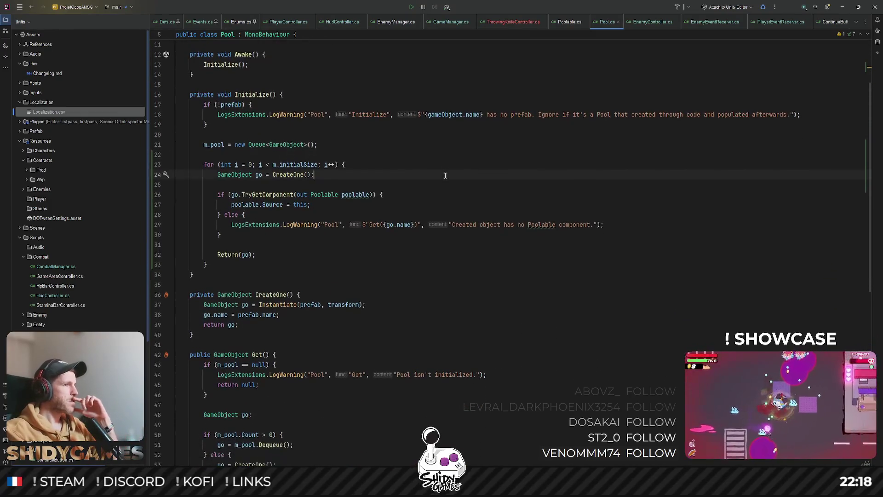
pyautogui.click(445, 165)
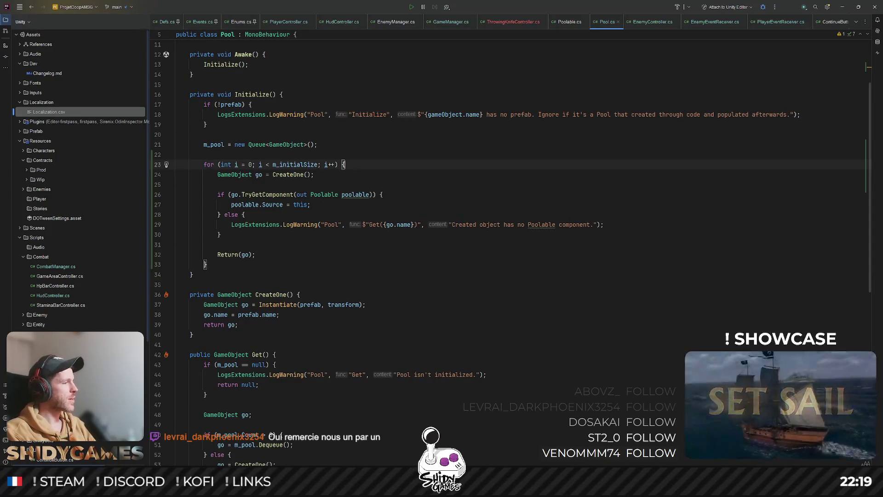
pyautogui.click(425, 198)
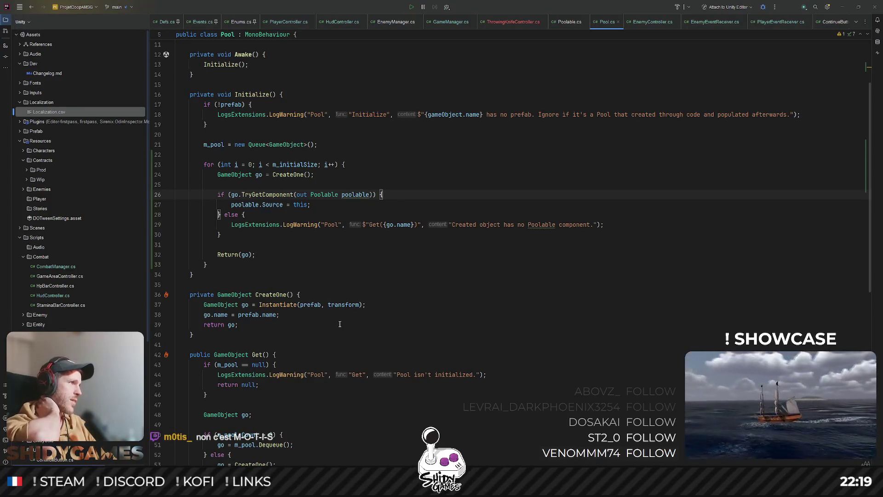
pyautogui.click(406, 166)
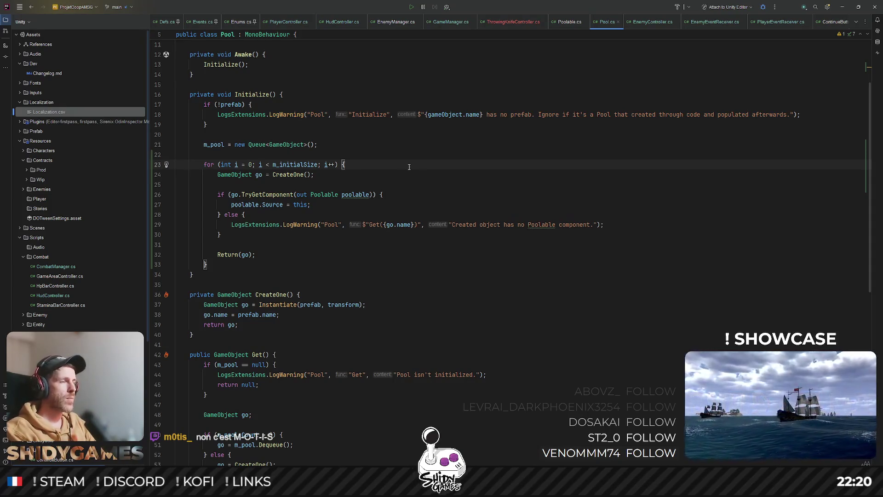
pyautogui.click(380, 192)
pyautogui.click(438, 166)
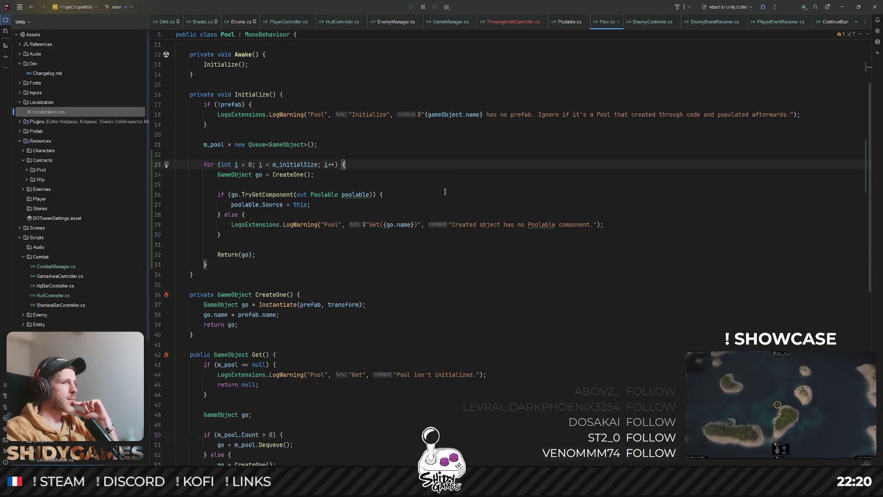
pyautogui.click(446, 183)
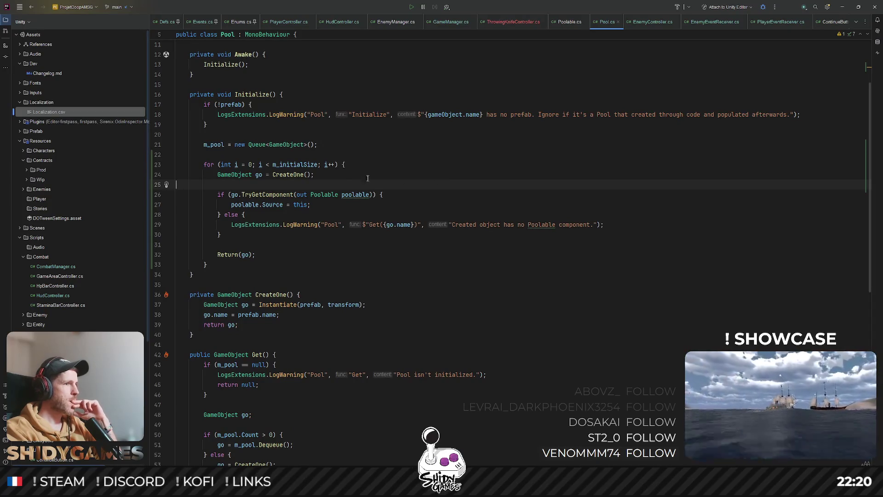
pyautogui.scroll(-1, 398, 179)
pyautogui.scroll(1, 350, 178)
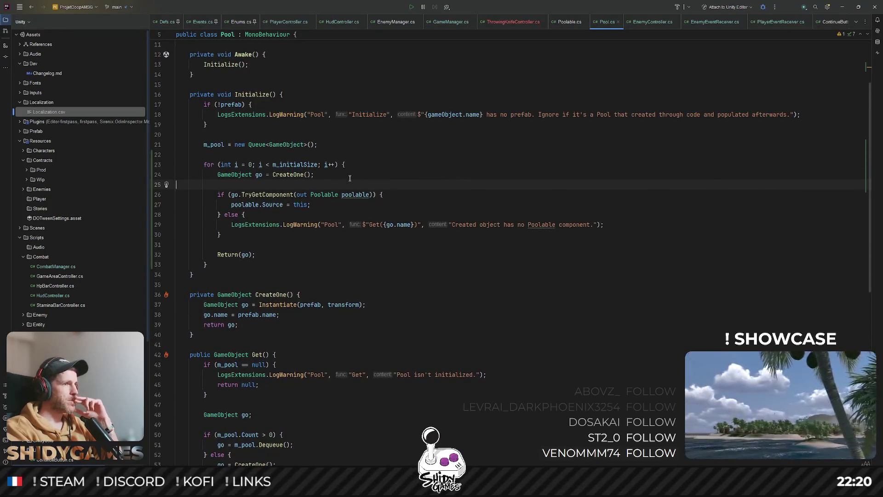
pyautogui.click(291, 195)
pyautogui.scroll(3, 382, 168)
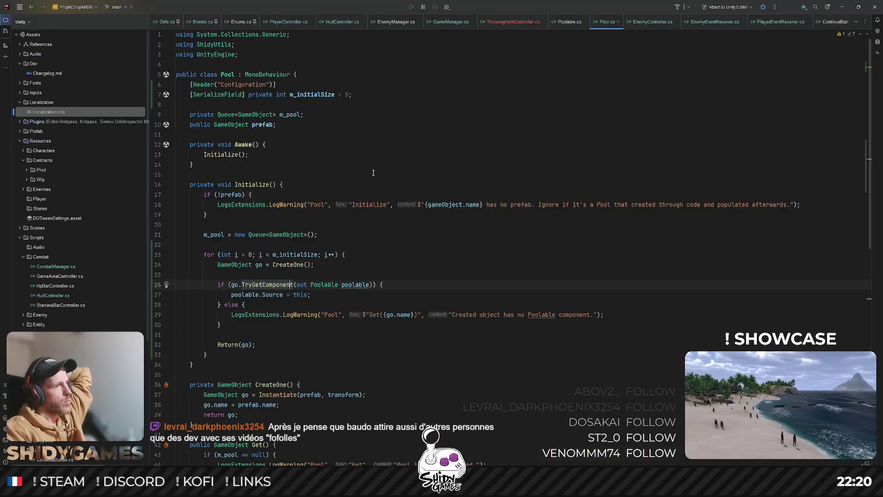
pyautogui.scroll(-1, 326, 249)
pyautogui.scroll(-2, 326, 249)
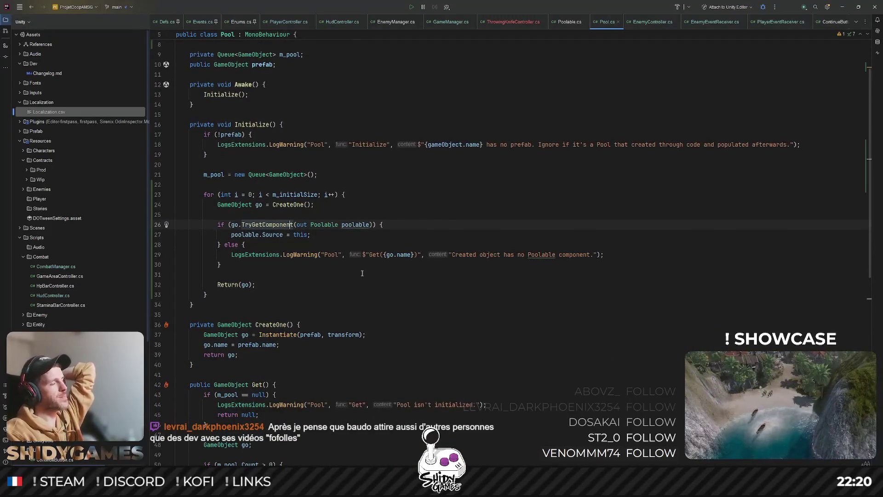
pyautogui.scroll(-1, 362, 270)
# Step: Highlight usages of CreateOne, Instantiate, transform, go and poolable, then switch to the Unity Editor
pyautogui.doubleClick(280, 295)
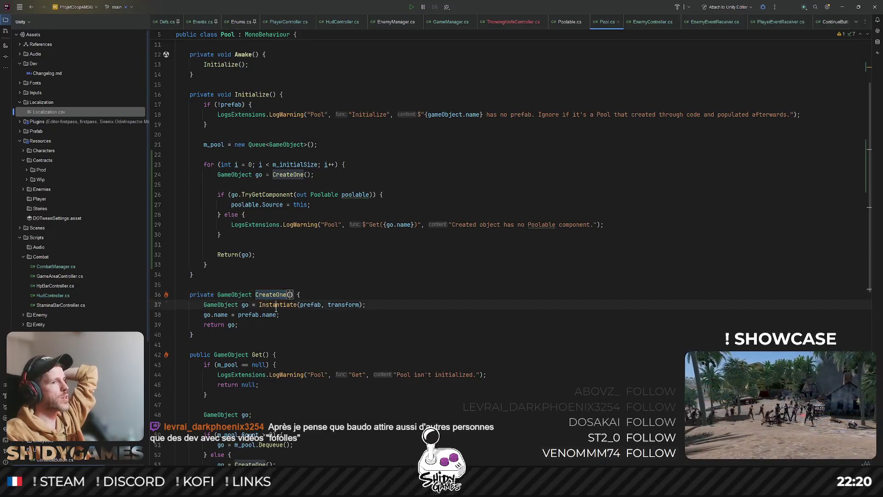
pyautogui.doubleClick(297, 304)
pyautogui.doubleClick(343, 304)
pyautogui.doubleClick(220, 315)
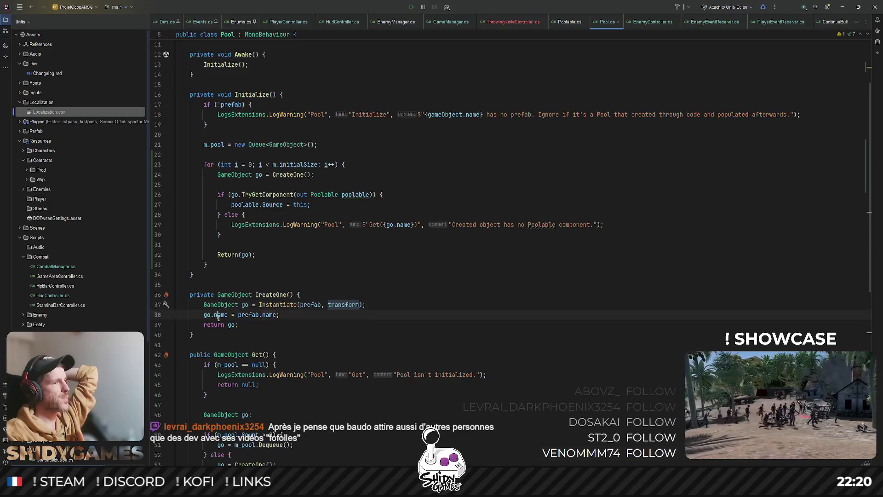
pyautogui.doubleClick(231, 324)
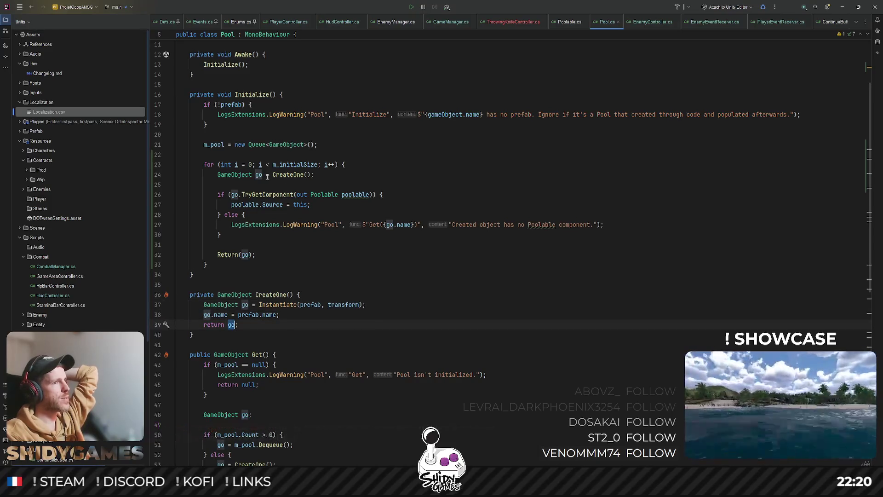
pyautogui.doubleClick(235, 195)
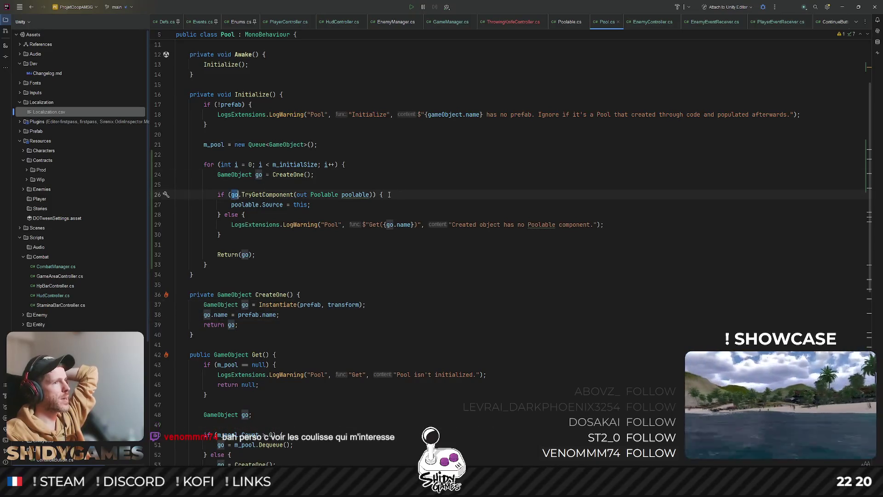
pyautogui.doubleClick(346, 195)
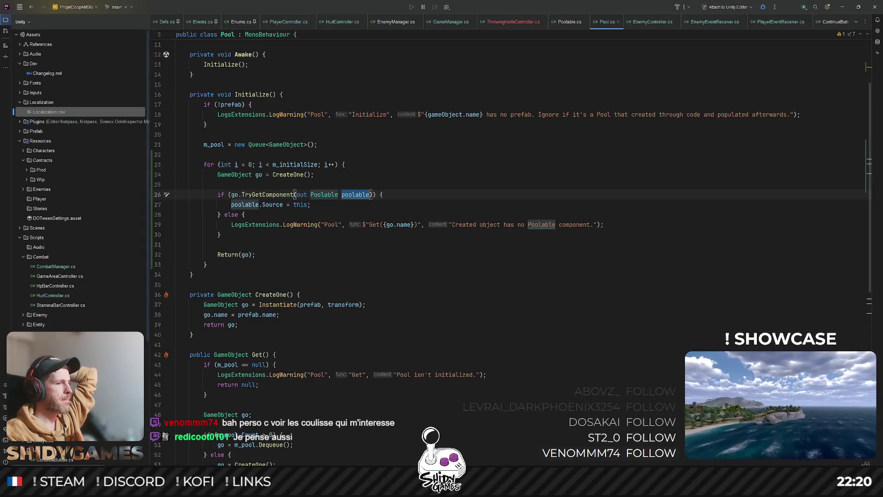
pyautogui.hotkey('alt', 'Tab')
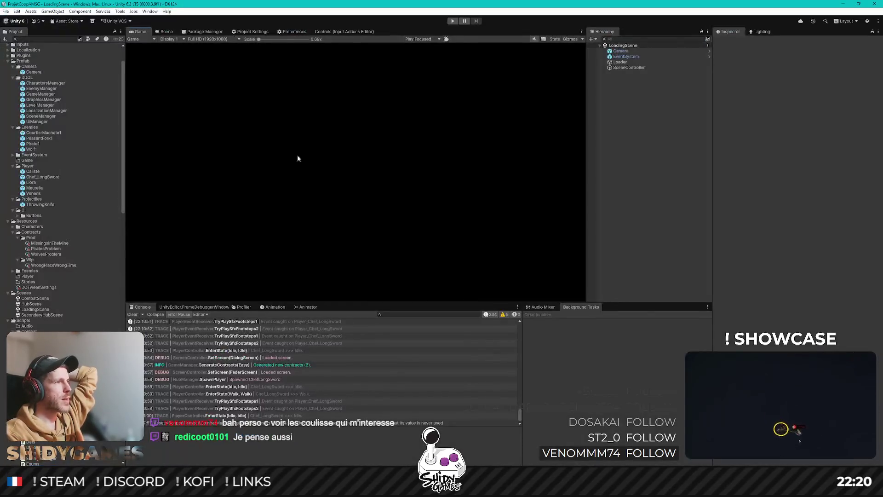
# Step: Open the ThrowingKnife prefab, inspect its Projectile_Knife child's Poolable component, then return to Rider
pyautogui.click(47, 205)
pyautogui.doubleClick(47, 206)
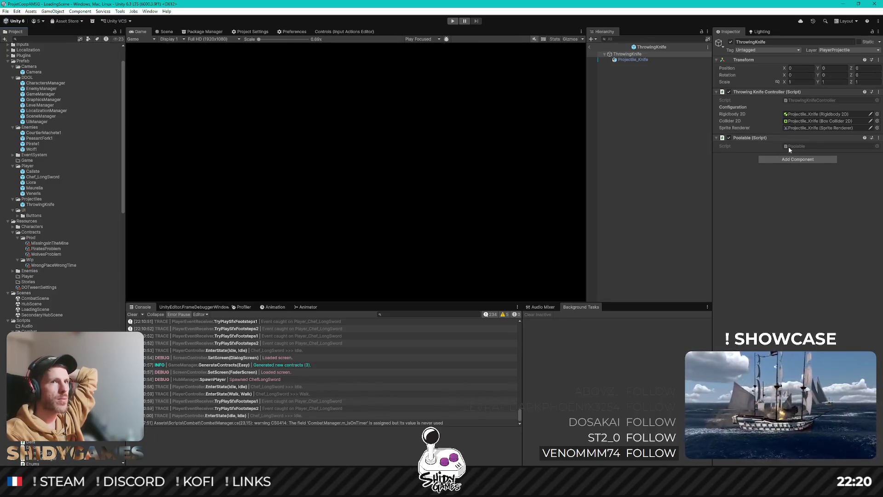
pyautogui.click(633, 60)
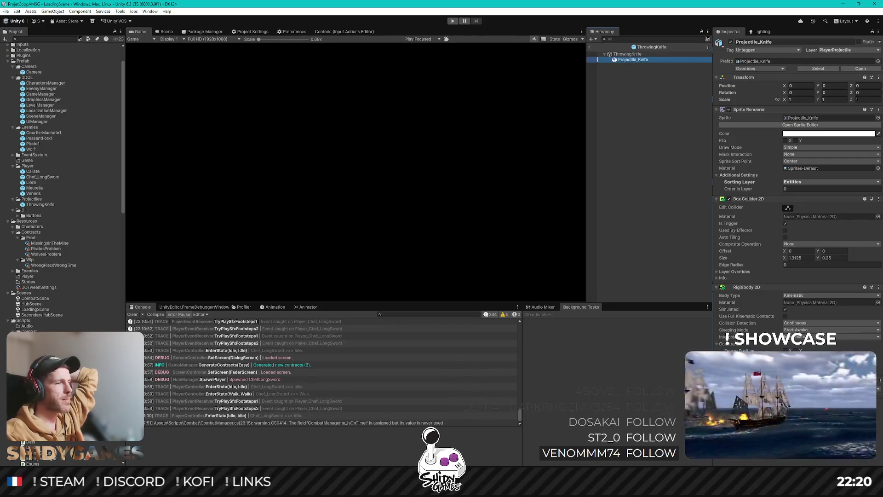
pyautogui.hotkey('alt', 'Tab')
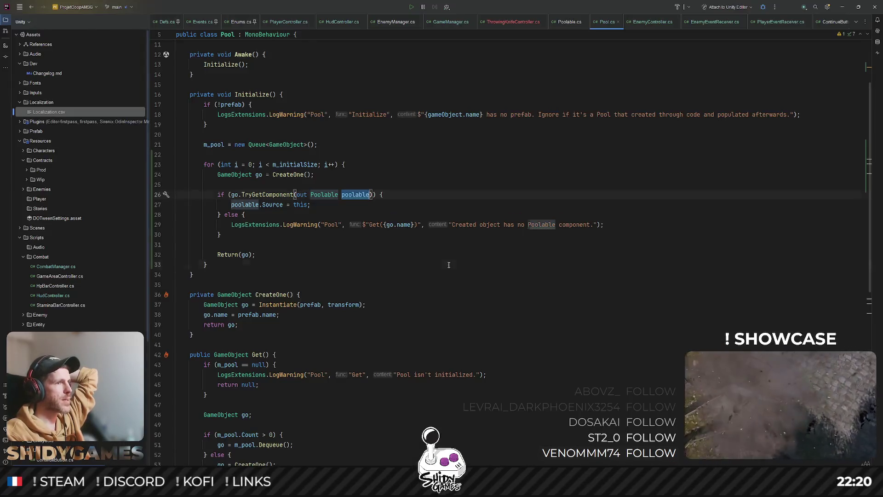
pyautogui.click(243, 205)
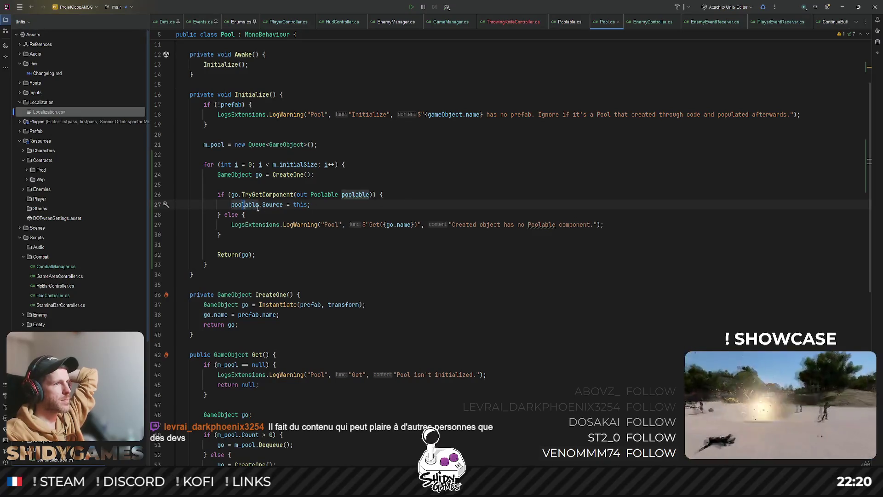
pyautogui.press('End')
pyautogui.press('Left')
pyautogui.hotkey('ctrl', 'shift', 'Left')
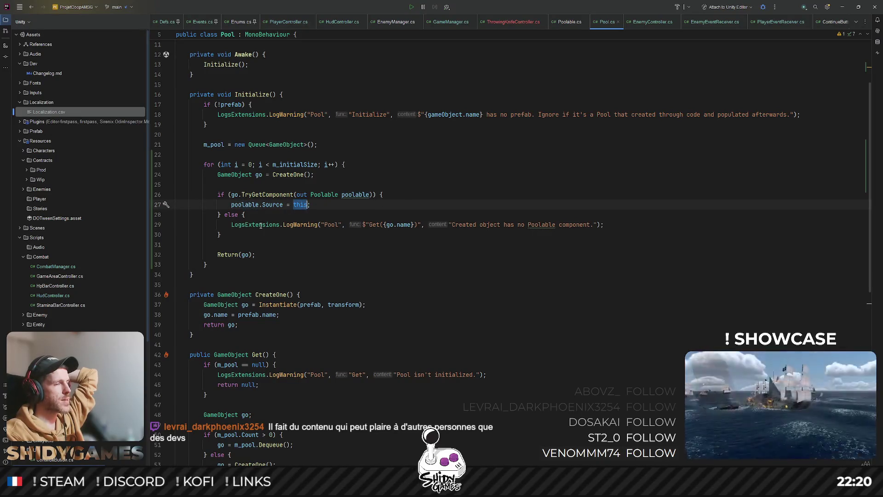
pyautogui.click(254, 195)
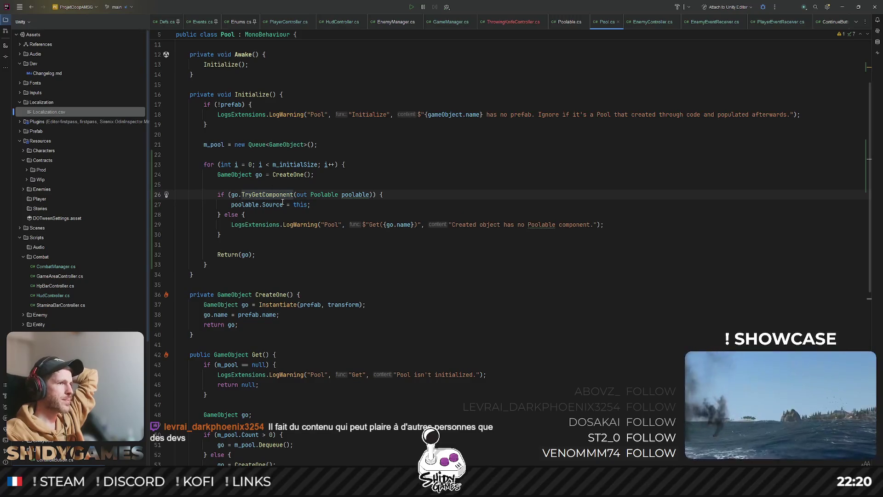
pyautogui.hotkey('ctrl', 'Right')
pyautogui.hotkey('ctrl', 'Right')
pyautogui.hotkey('ctrl', 'Right')
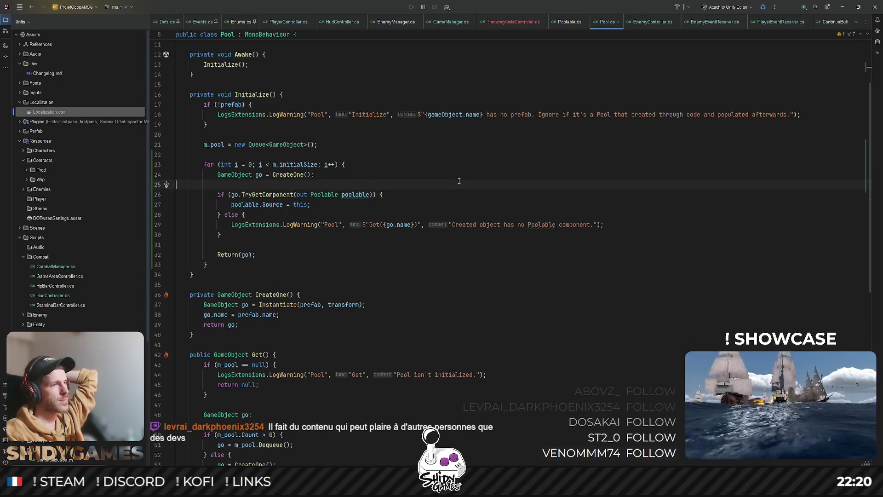
pyautogui.click(229, 258)
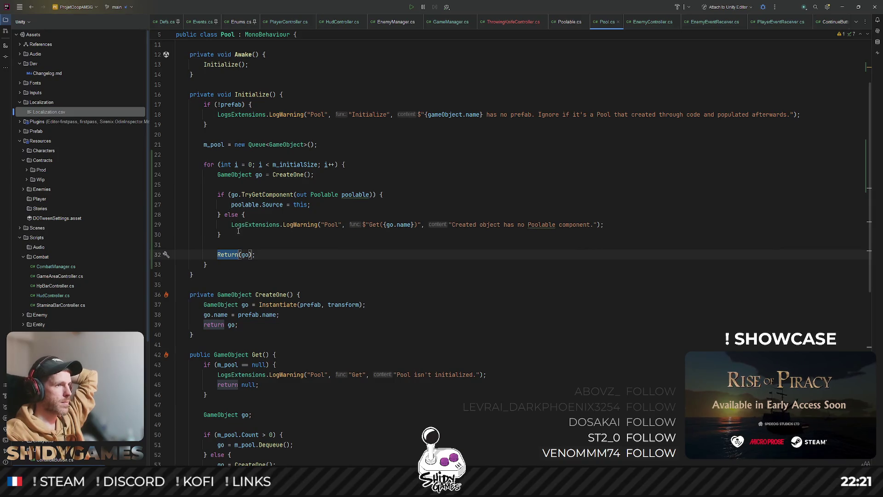
pyautogui.click(246, 204)
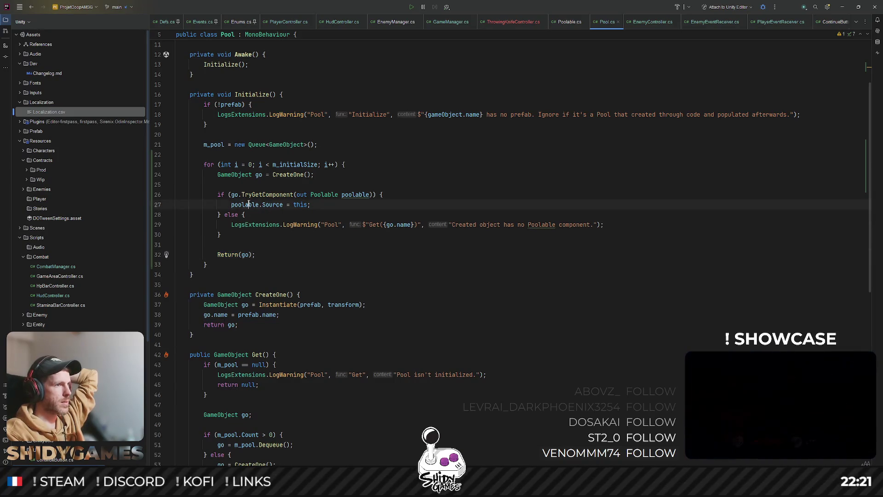
pyautogui.click(293, 173)
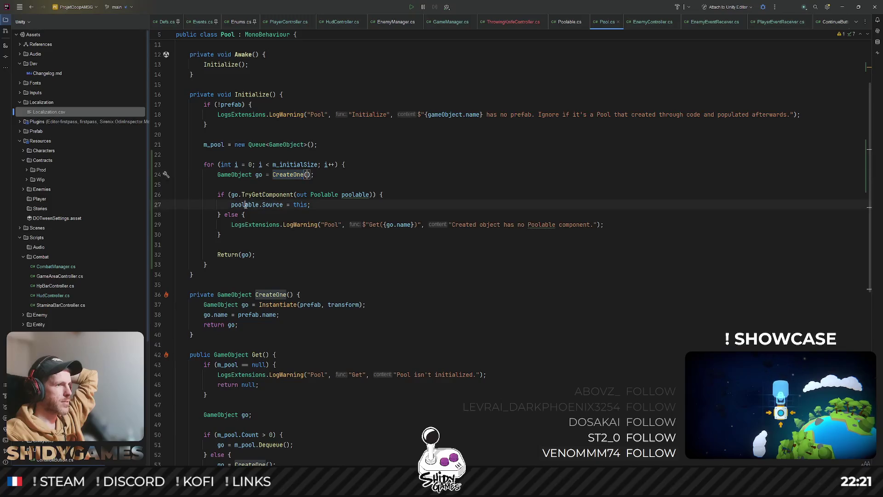
pyautogui.click(308, 204)
pyautogui.keyDown('ctrl'); pyautogui.click(228, 255); pyautogui.keyUp('ctrl')
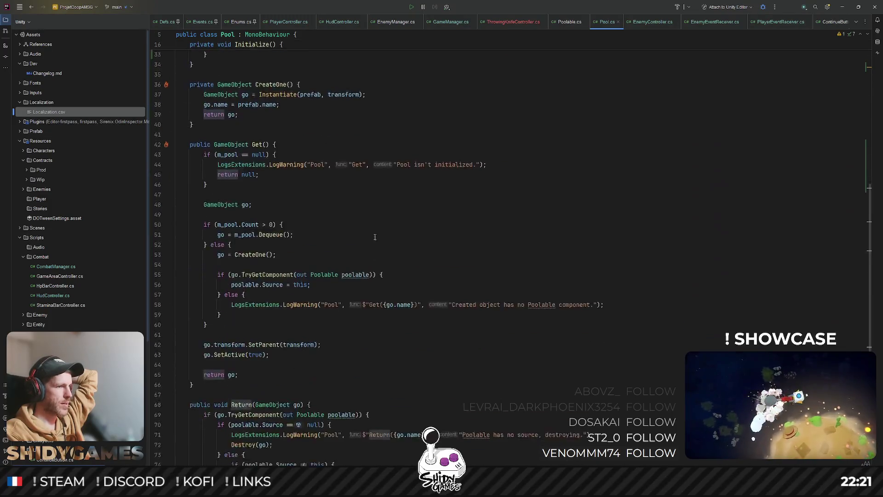
pyautogui.click(247, 342)
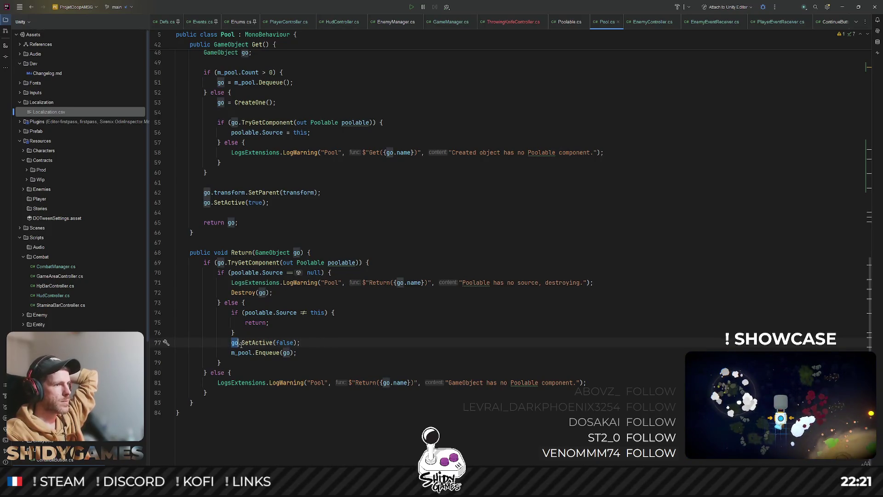
pyautogui.click(289, 352)
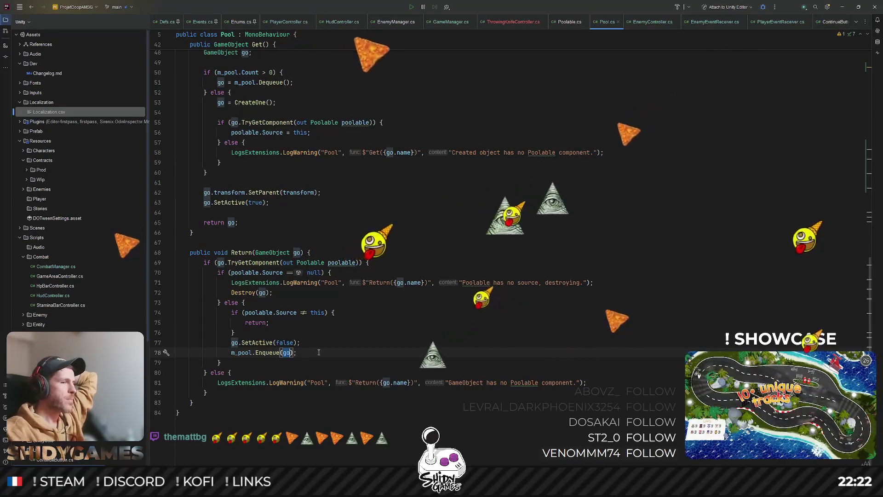
# Step: Review Pool.cs's Get method: the Dequeue line, SetActive(true) and the method's end
pyautogui.click(321, 212)
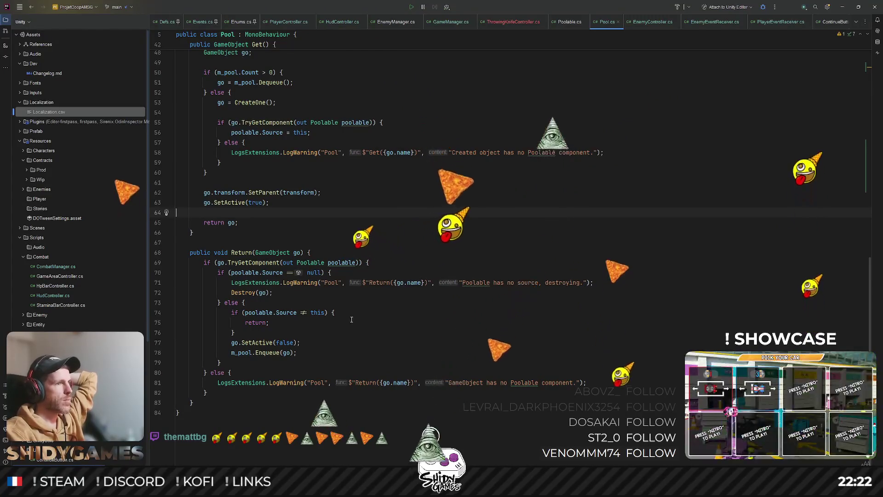
pyautogui.click(410, 236)
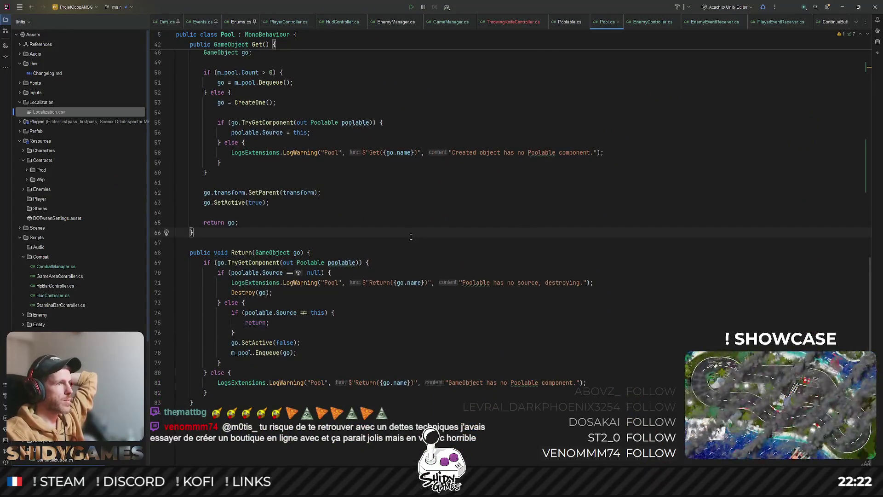
pyautogui.scroll(1, 410, 236)
pyautogui.click(410, 237)
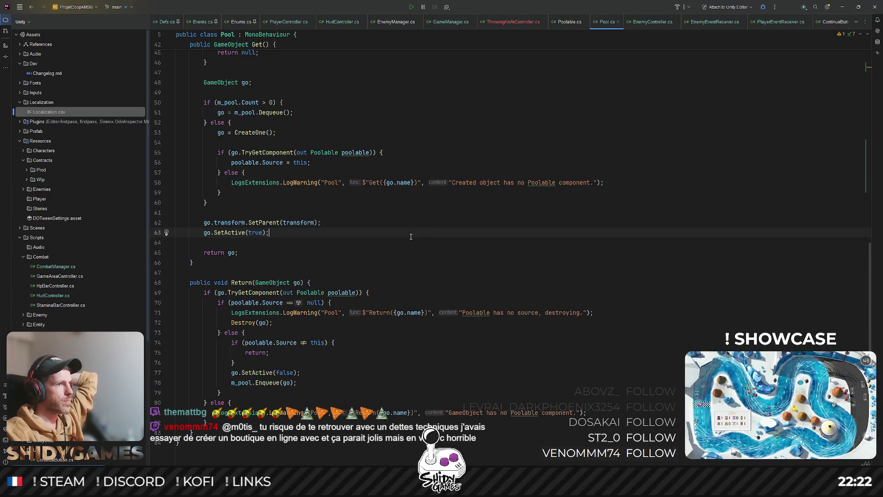
pyautogui.scroll(2, 411, 236)
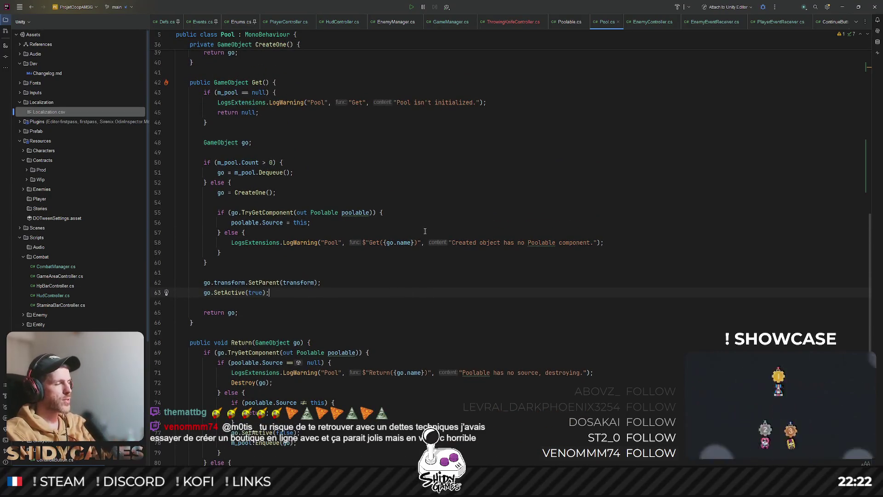
pyautogui.scroll(-1, 425, 232)
pyautogui.click(427, 266)
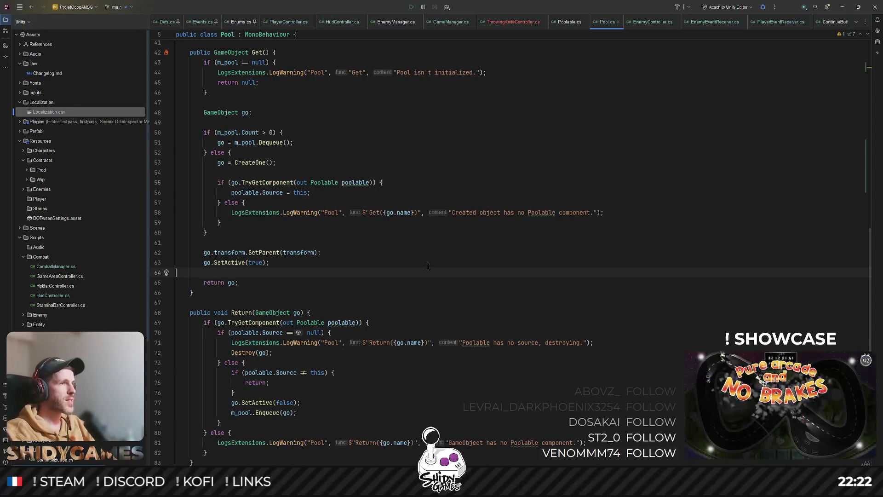
pyautogui.click(422, 142)
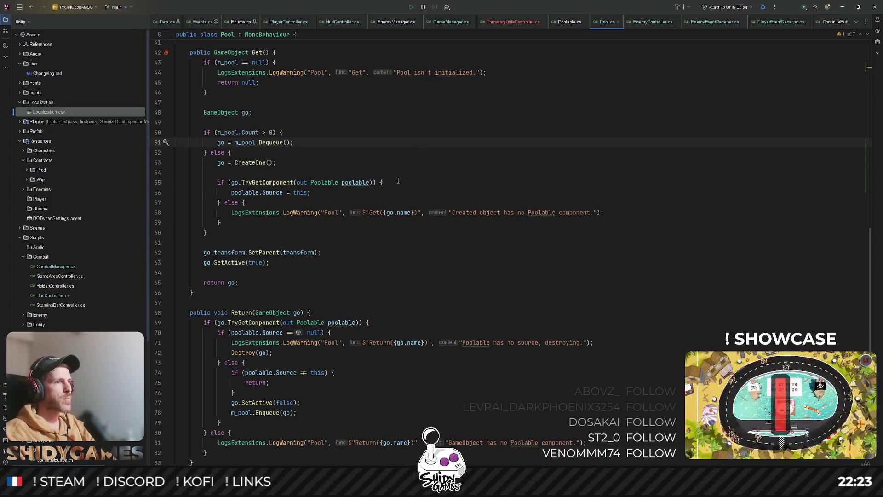
pyautogui.scroll(2, 398, 180)
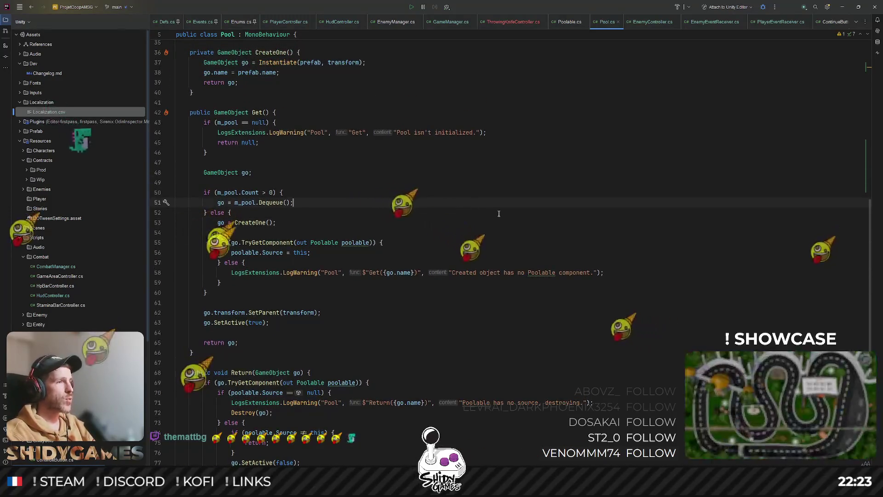
pyautogui.press('Down')
pyautogui.press('Down')
pyautogui.press('Down')
pyautogui.scroll(-1, 529, 223)
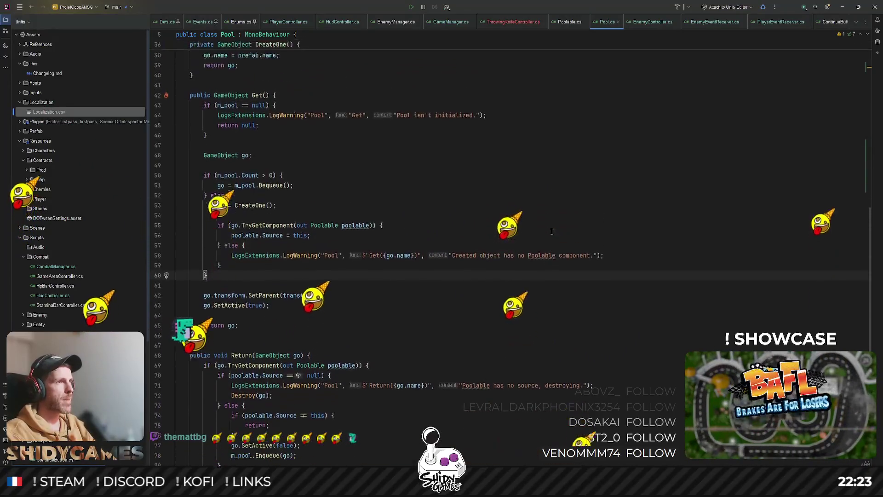
pyautogui.scroll(6, 552, 231)
# Step: Check CreateOne, Initialize's prefab check and m_initialSize usages, then search project files for 'receiver'
pyautogui.click(552, 232)
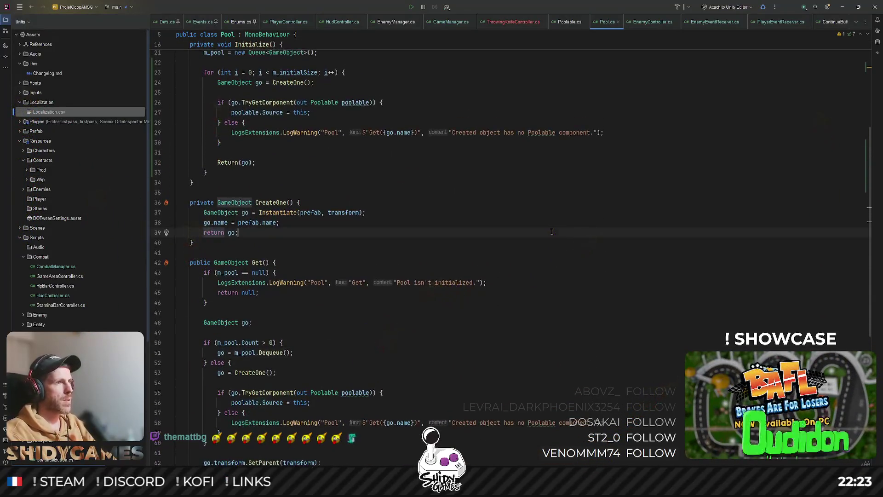
pyautogui.scroll(5, 552, 232)
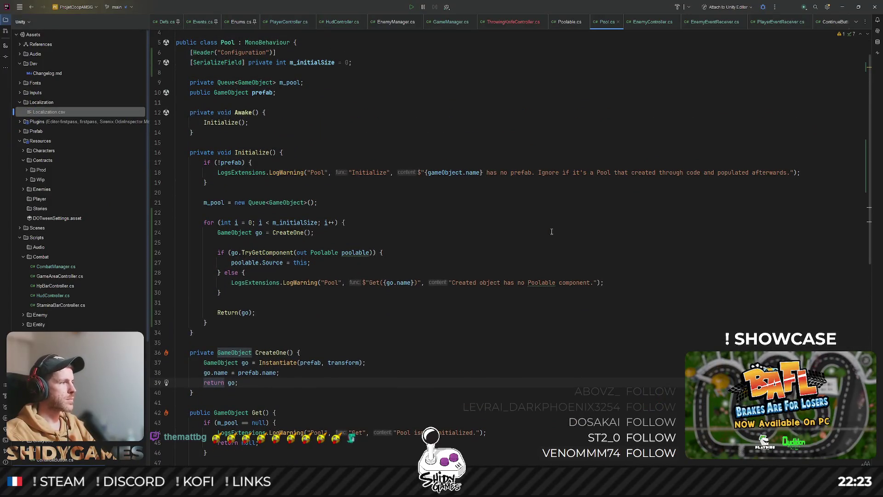
pyautogui.click(552, 233)
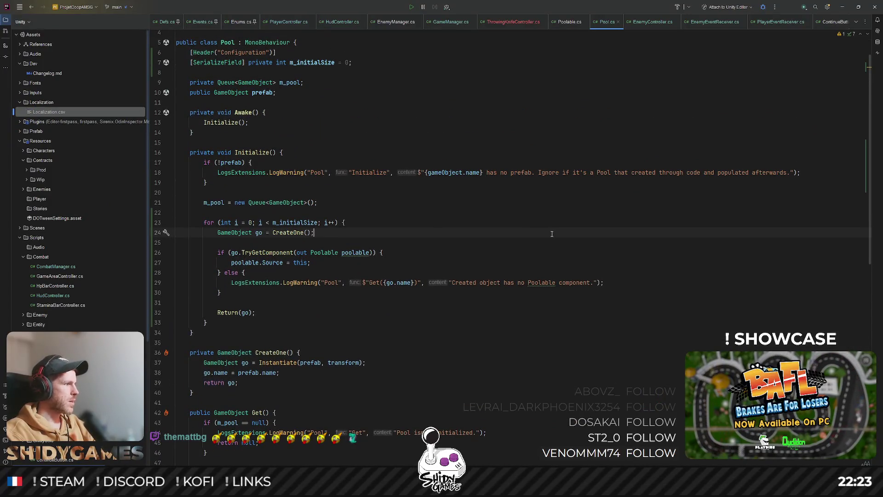
pyautogui.scroll(-2, 552, 234)
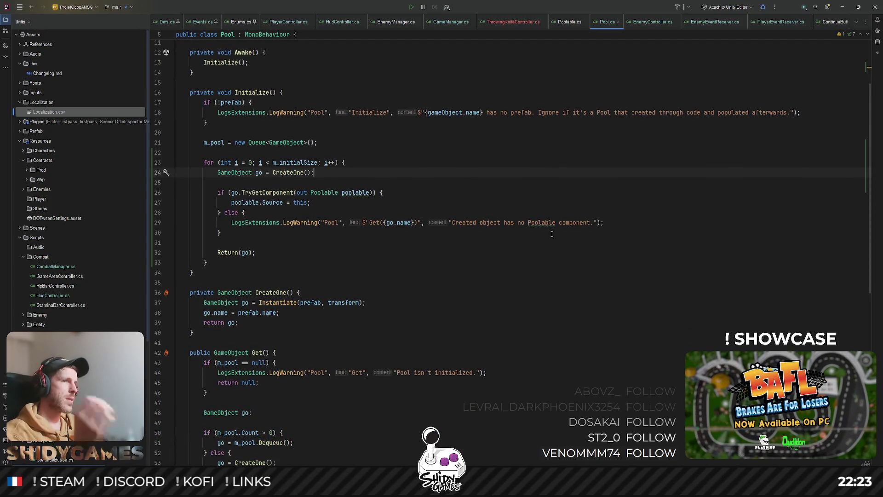
pyautogui.click(511, 192)
pyautogui.scroll(2, 381, 191)
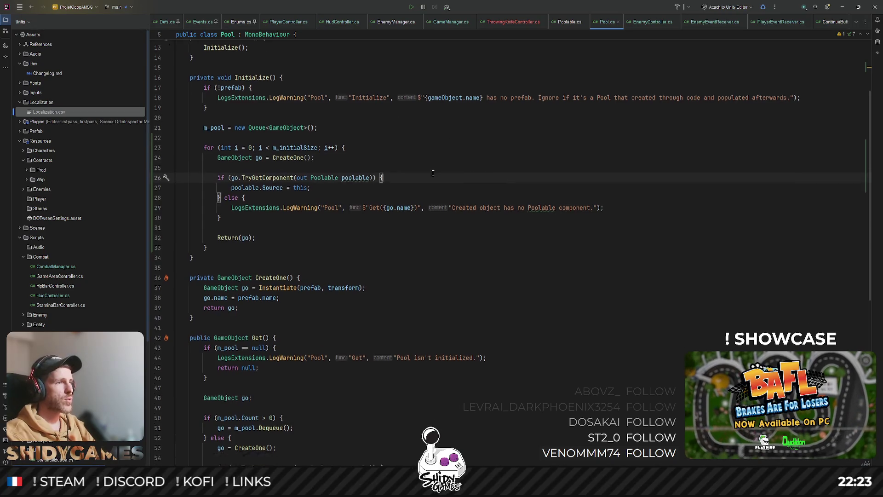
pyautogui.click(435, 188)
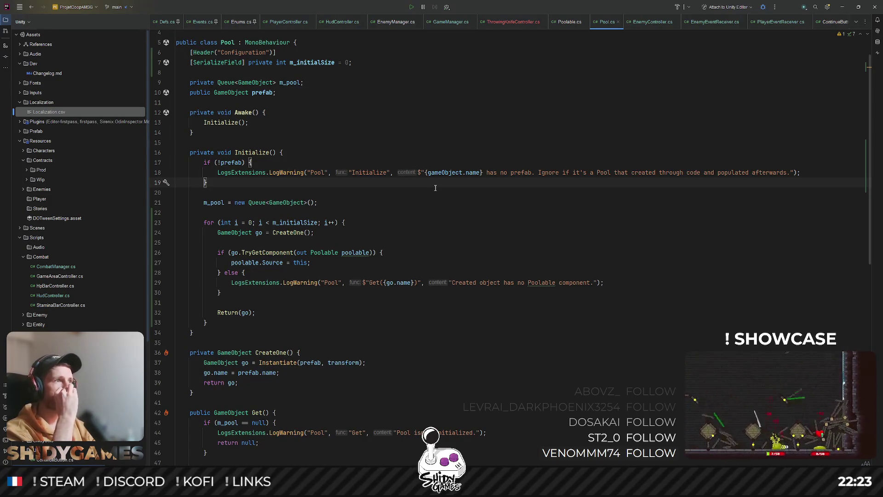
pyautogui.click(348, 75)
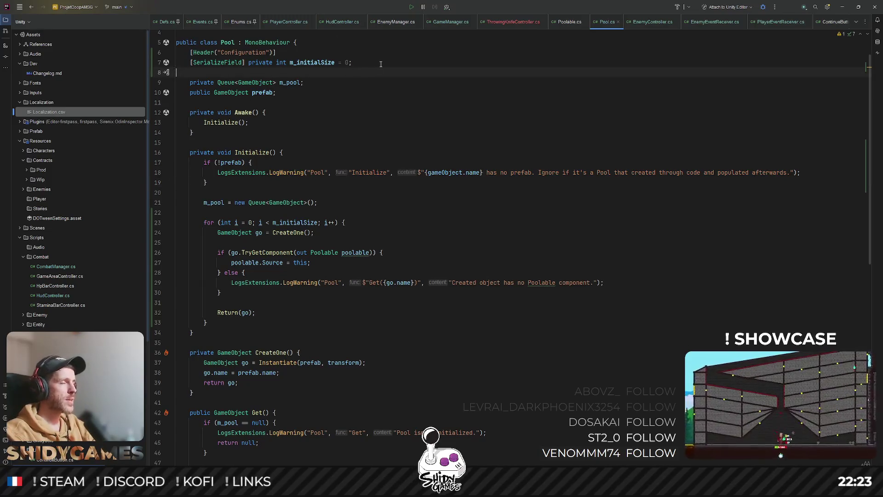
pyautogui.click(324, 62)
pyautogui.scroll(-2, 413, 143)
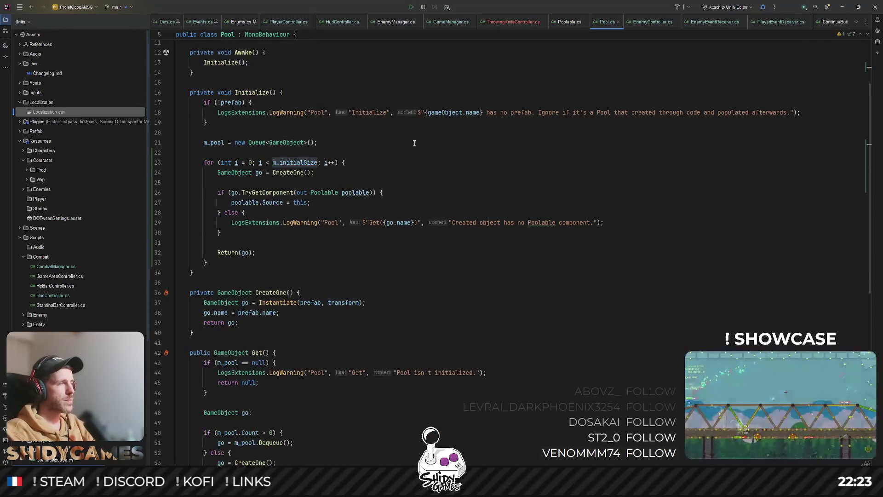
pyautogui.click(414, 143)
pyautogui.click(568, 189)
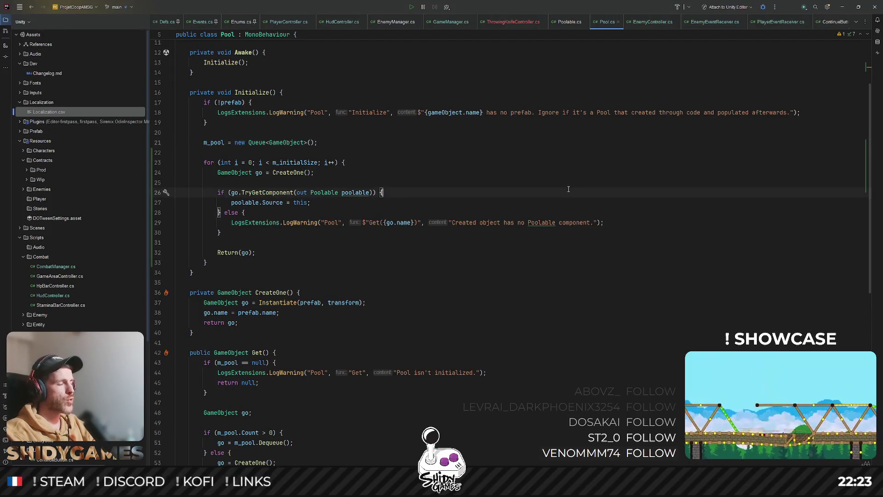
pyautogui.hotkey('ctrl', 'shift', 'n')
pyautogui.write('re')
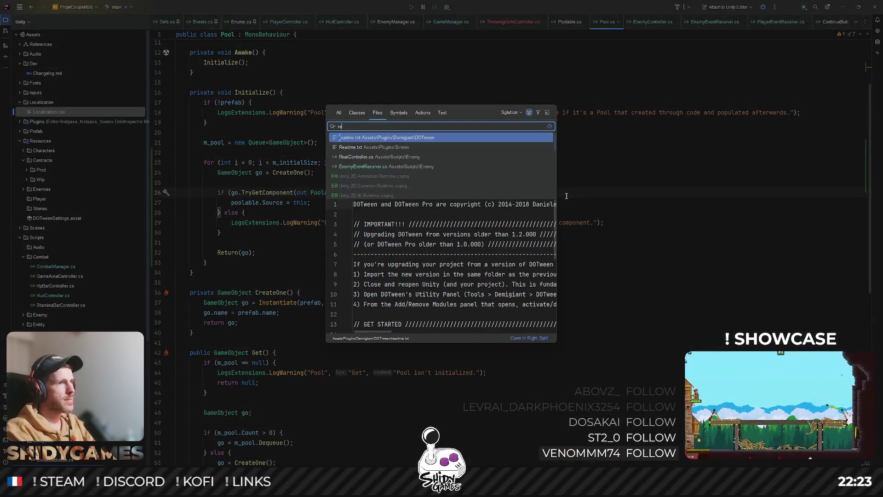
pyautogui.write('ceiver')
pyautogui.press('Down')
pyautogui.press('Return')
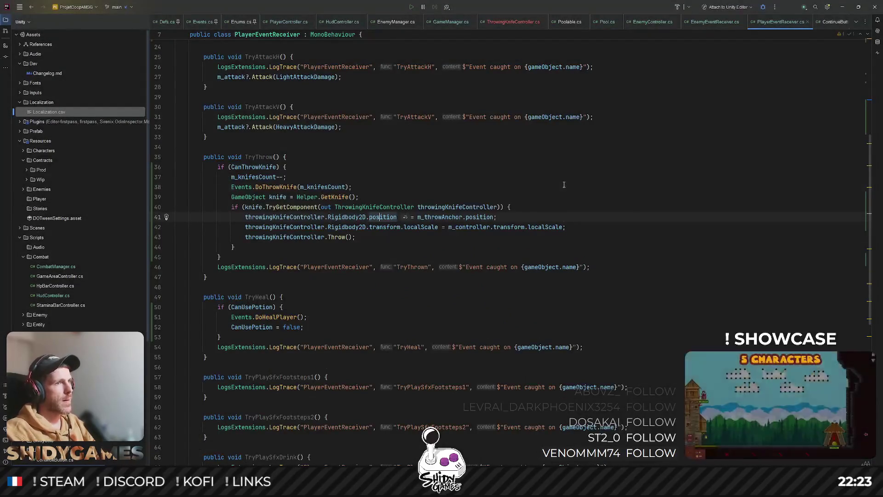
pyautogui.click(564, 184)
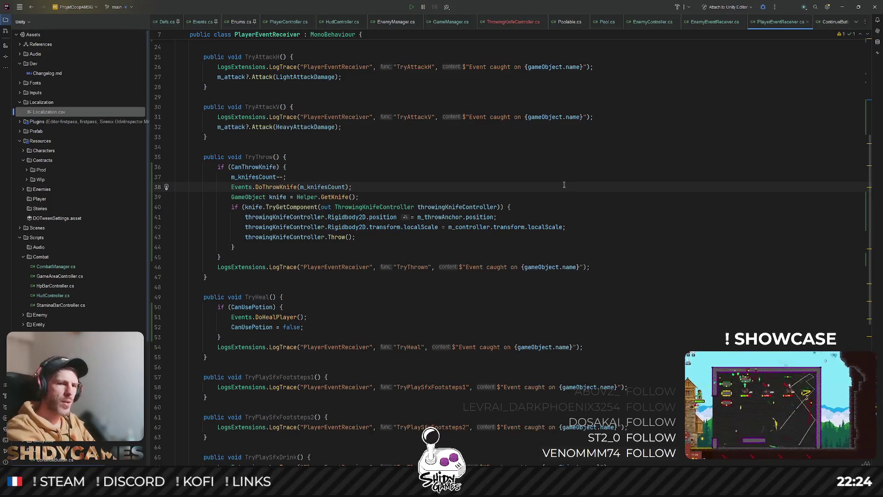
pyautogui.press('Up')
pyautogui.press('Up')
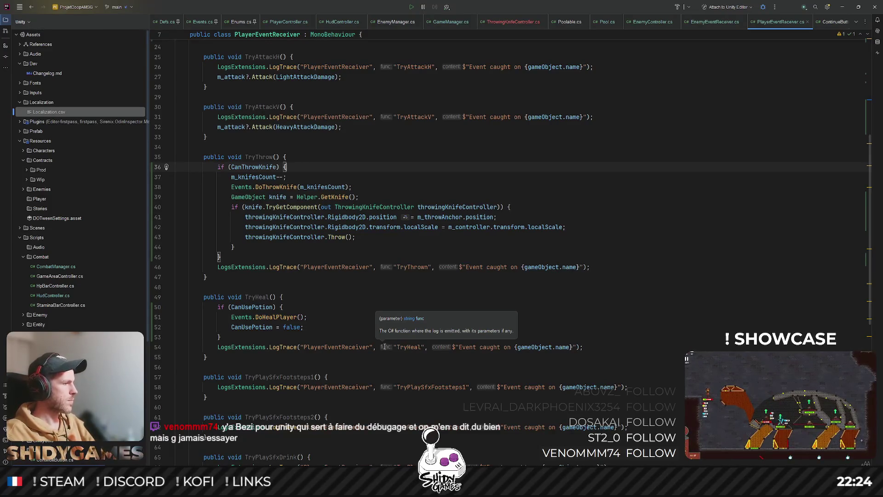
pyautogui.press('Down')
pyautogui.press('Down')
pyautogui.press('Down')
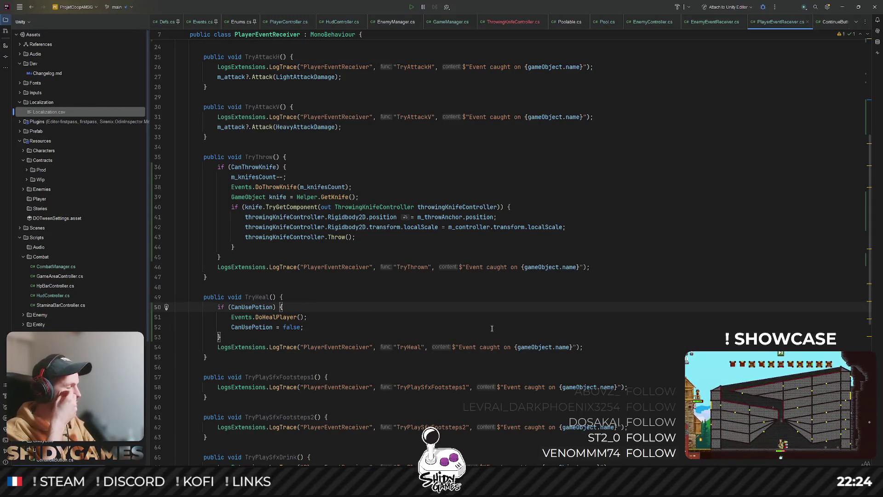
pyautogui.scroll(-1, 414, 184)
pyautogui.click(348, 213)
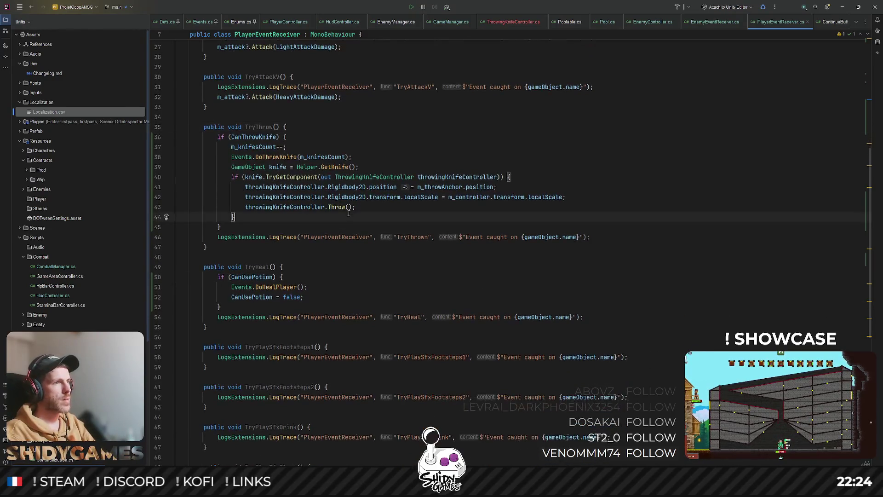
# Step: Review the knife count and Rigidbody2D position lines, then jump to Throw()'s declaration in ThrowingKnifeController.cs
pyautogui.click(287, 146)
pyautogui.scroll(1, 391, 209)
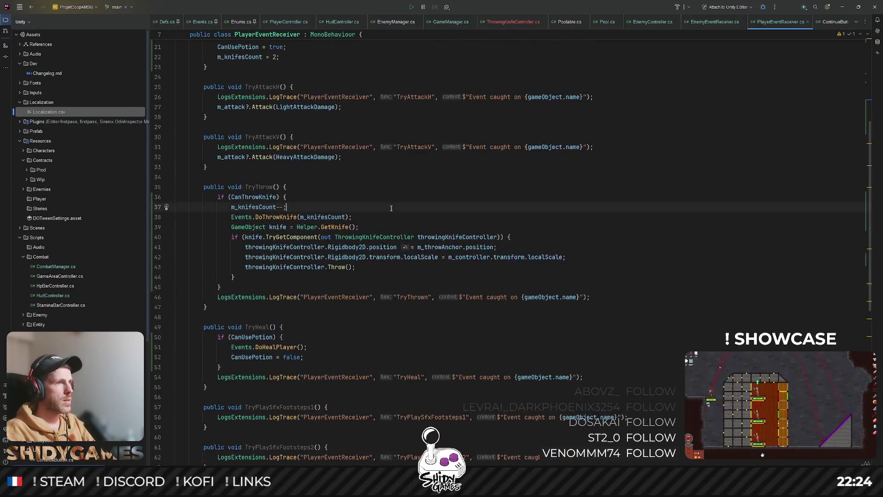
pyautogui.moveTo(413, 204)
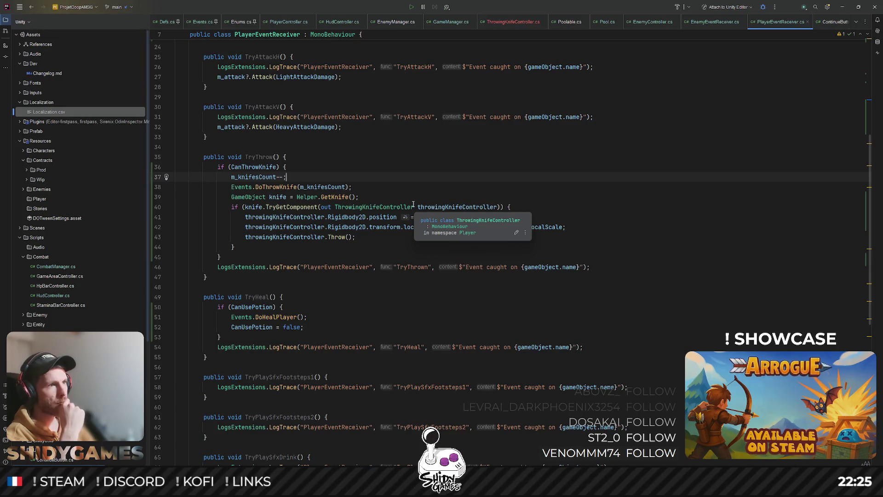
pyautogui.click(363, 216)
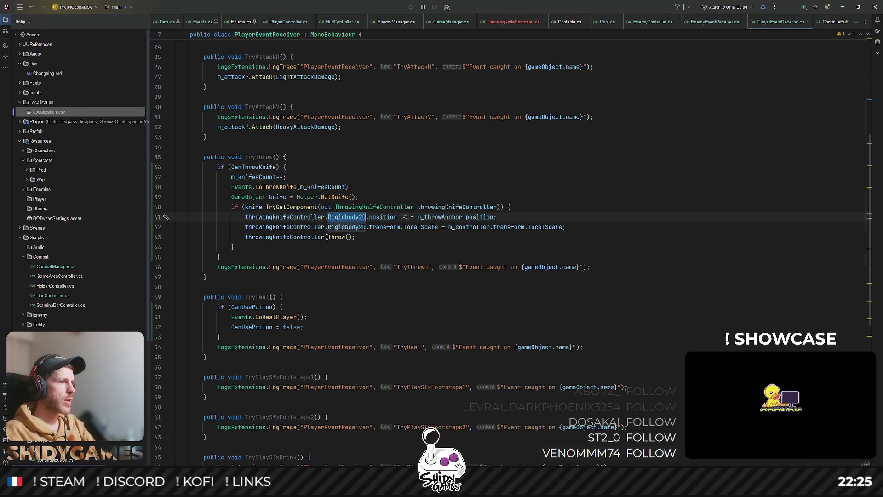
pyautogui.press('Down')
pyautogui.press('Down')
pyautogui.press('Down')
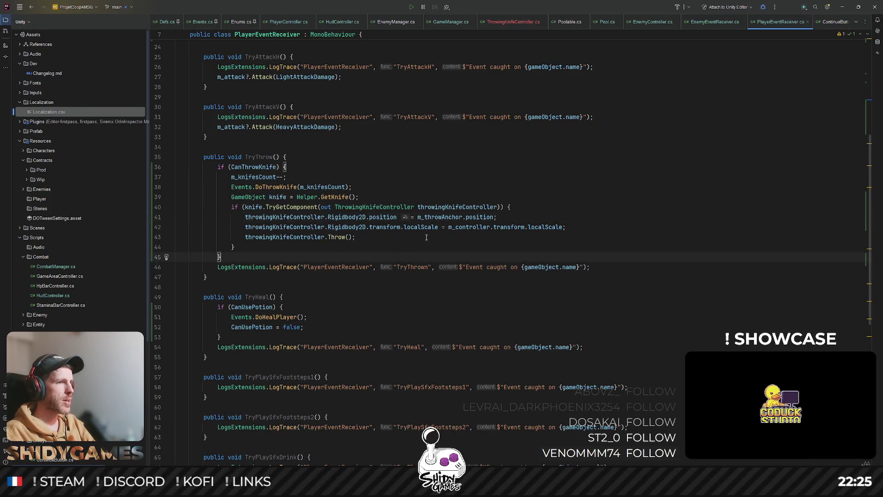
pyautogui.keyDown('ctrl'); pyautogui.click(336, 237); pyautogui.keyUp('ctrl')
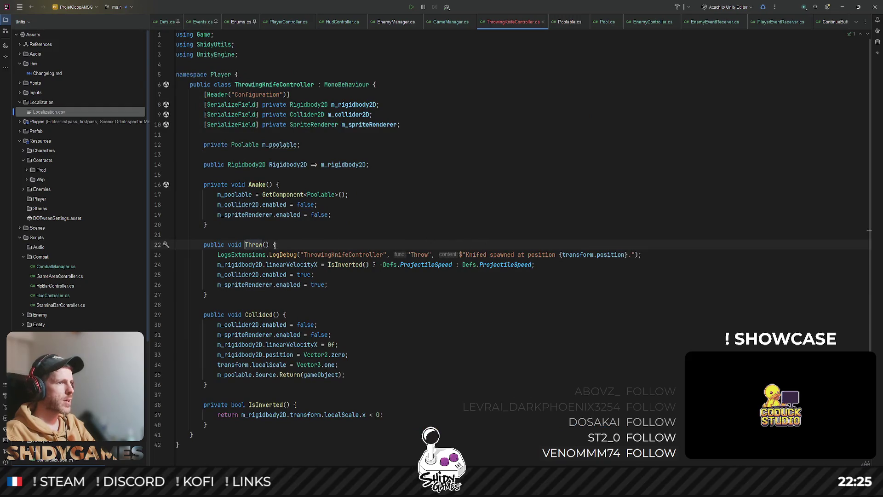
# Step: Cut m_throwAnchor.position from its assignment and paste it as Throw's first argument
pyautogui.click(218, 285)
pyautogui.hotkey('shift', 'End')
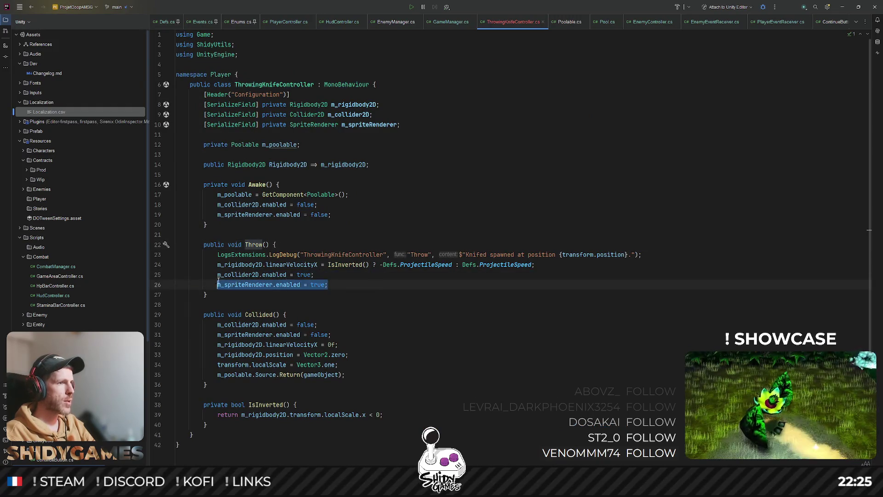
pyautogui.press('Escape')
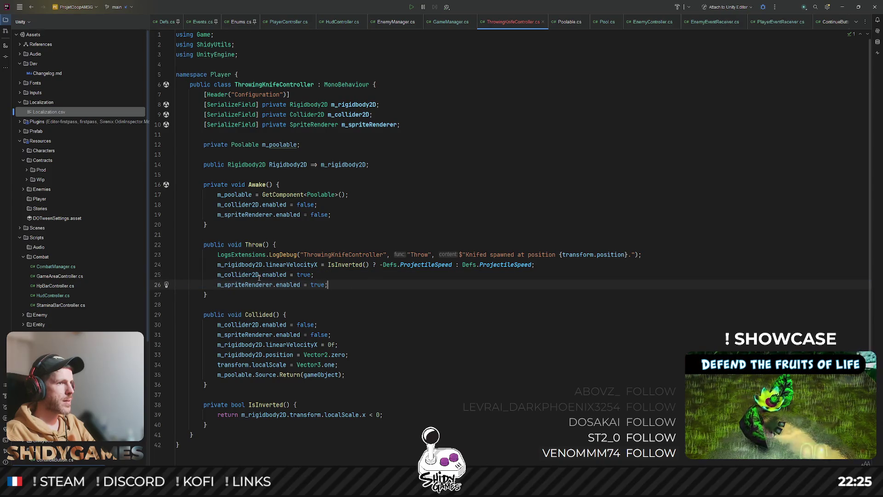
pyautogui.keyDown('ctrl'); pyautogui.click(256, 244); pyautogui.keyUp('ctrl')
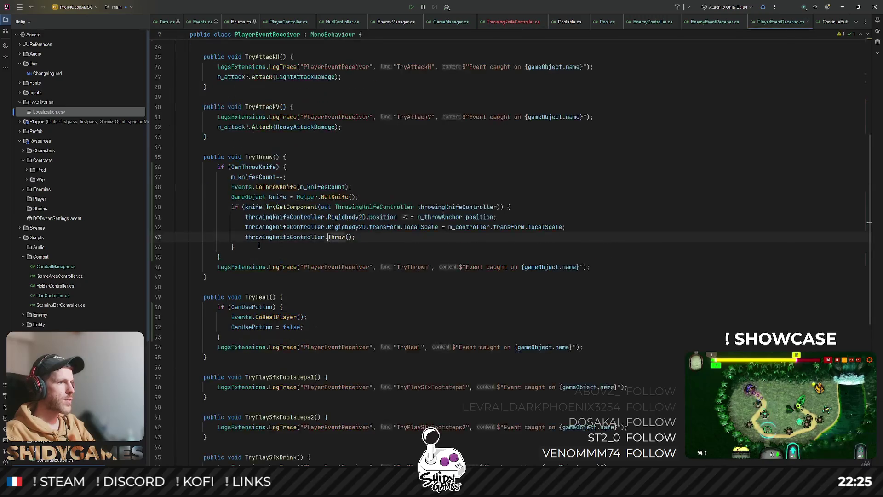
pyautogui.click(348, 237)
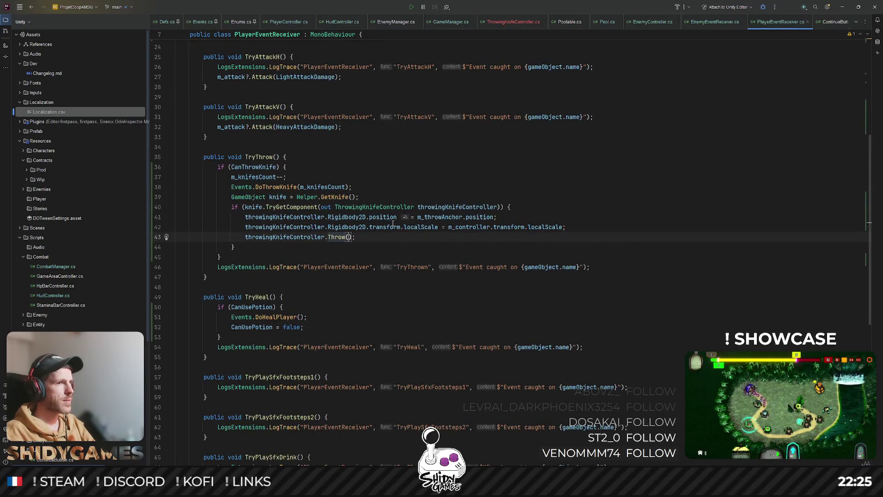
pyautogui.moveTo(417, 217); pyautogui.dragTo(494, 217)
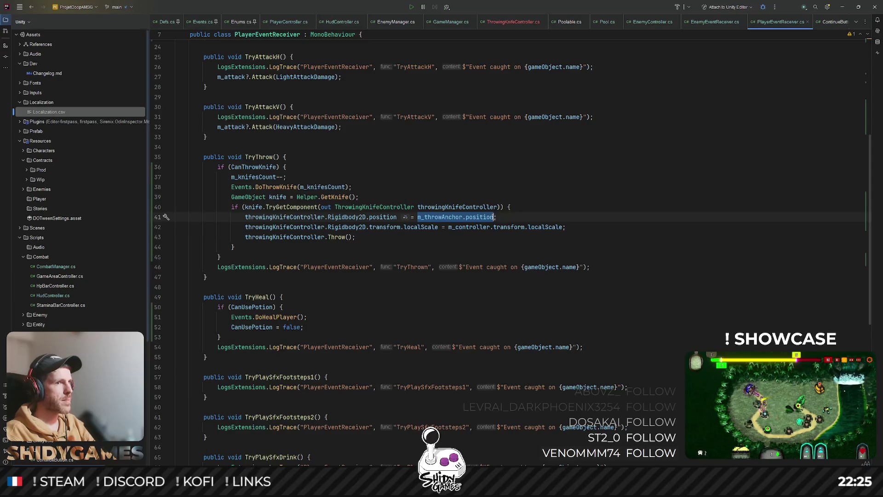
pyautogui.hotkey('ctrl', 'x')
pyautogui.click(348, 237)
pyautogui.hotkey('ctrl', 'v')
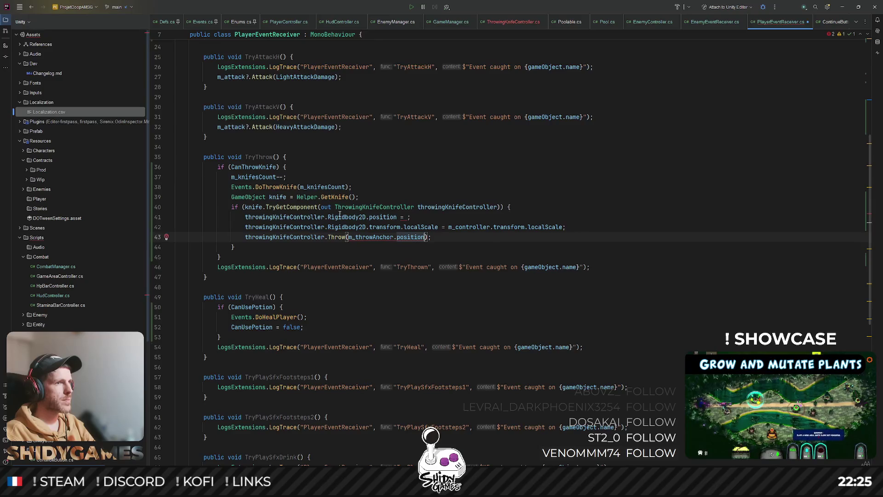
pyautogui.doubleClick(340, 216)
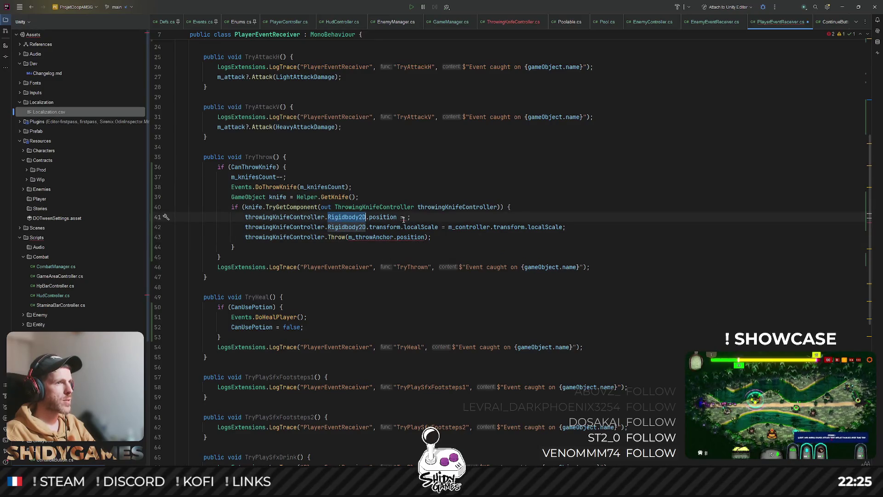
pyautogui.click(500, 264)
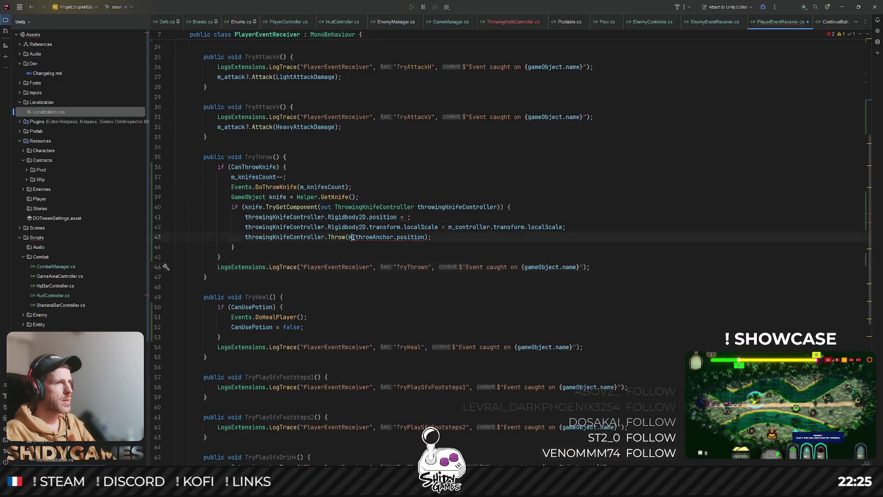
pyautogui.moveTo(349, 237); pyautogui.dragTo(425, 237)
pyautogui.press('Left')
# Step: Add m_controller.transform.localScale as the second argument of the Throw call
pyautogui.click(467, 229)
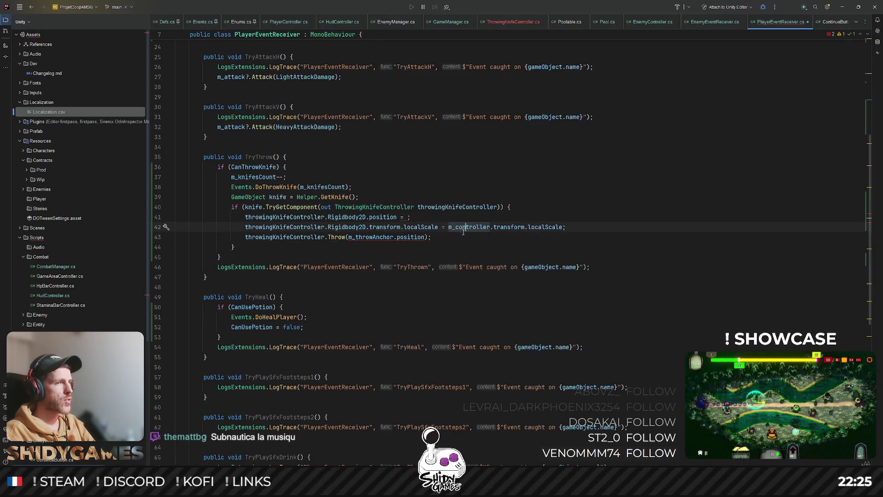
pyautogui.press('Down')
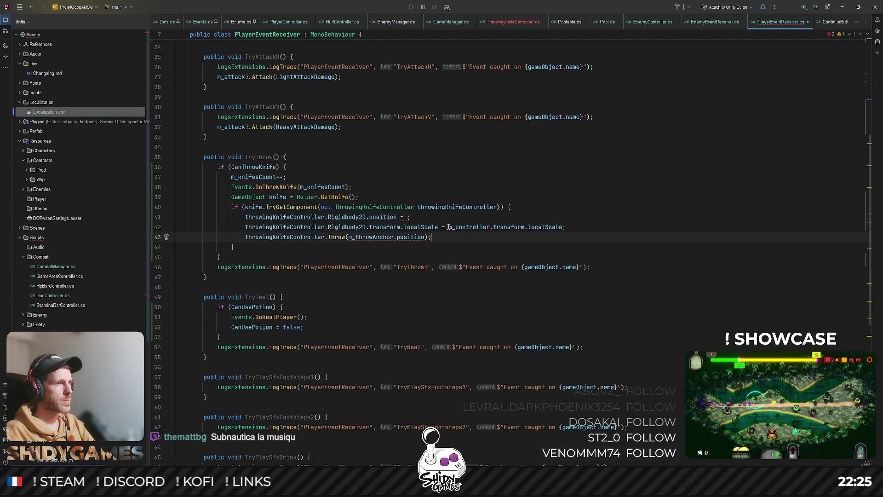
pyautogui.doubleClick(451, 227)
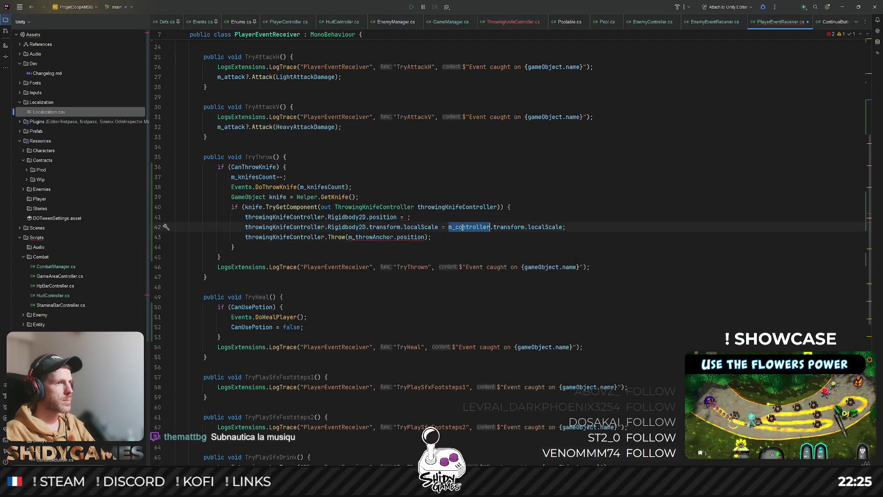
pyautogui.hotkey('ctrl', 'w')
pyautogui.hotkey('ctrl', 'w')
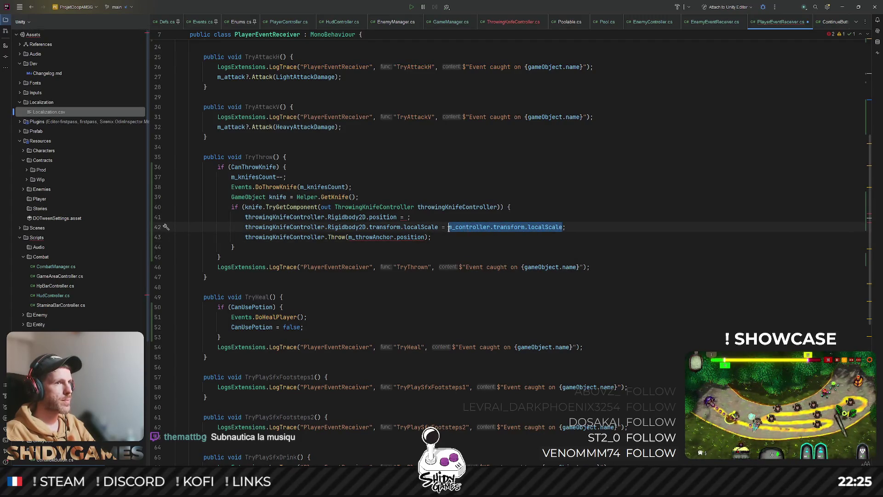
pyautogui.press('BackSpace')
pyautogui.press('Down')
pyautogui.press('Left')
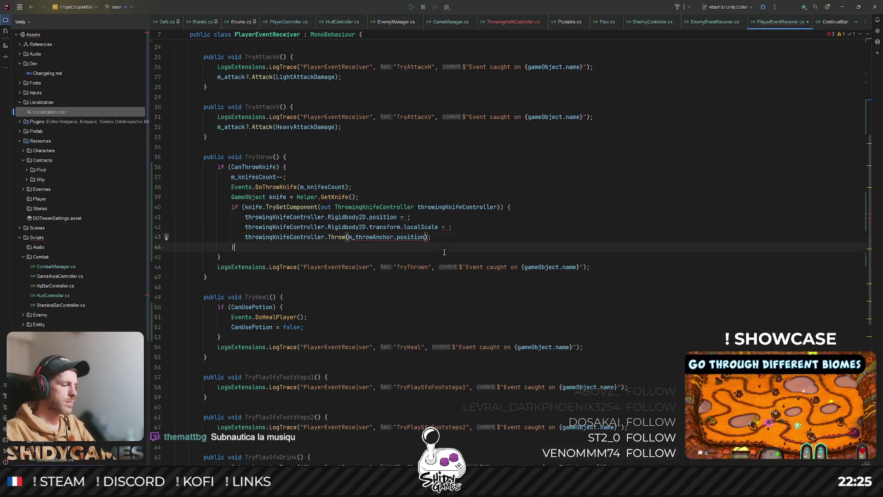
pyautogui.click(444, 251)
pyautogui.click(424, 236)
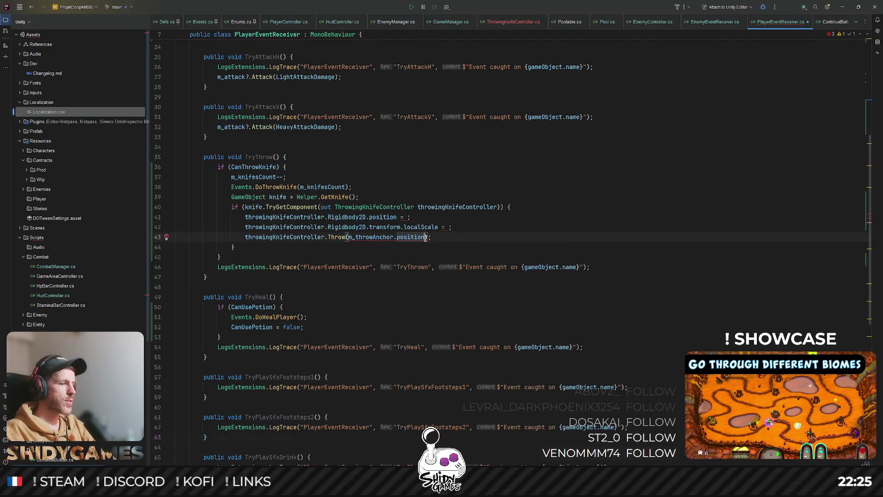
pyautogui.write(', m_controller.transform.localScale')
# Step: Delete the two emptied assignment lines left above the Throw call
pyautogui.moveTo(452, 226); pyautogui.dragTo(189, 217)
pyautogui.press('BackSpace')
pyautogui.press('Delete')
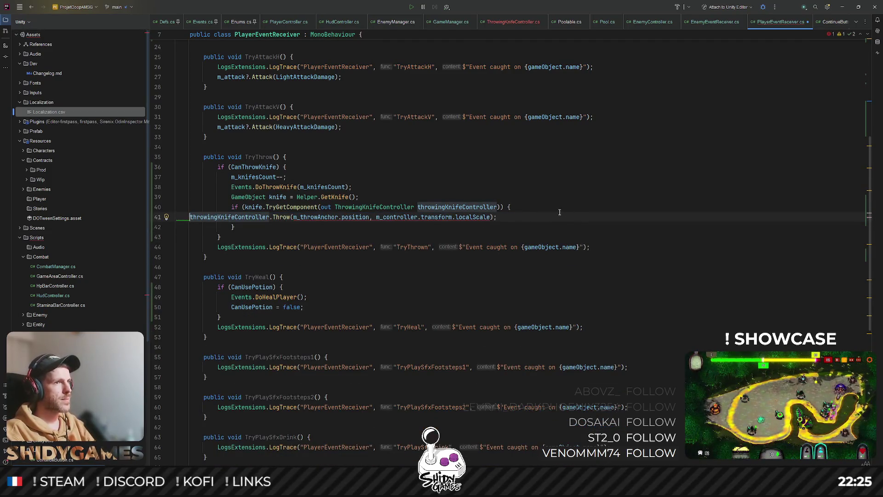
pyautogui.press('End')
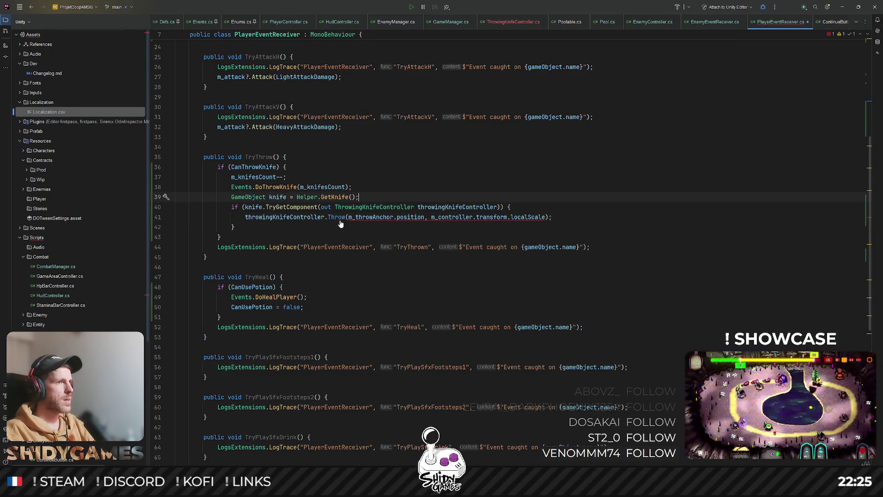
pyautogui.keyDown('ctrl'); pyautogui.click(337, 217); pyautogui.keyUp('ctrl')
pyautogui.click(265, 244)
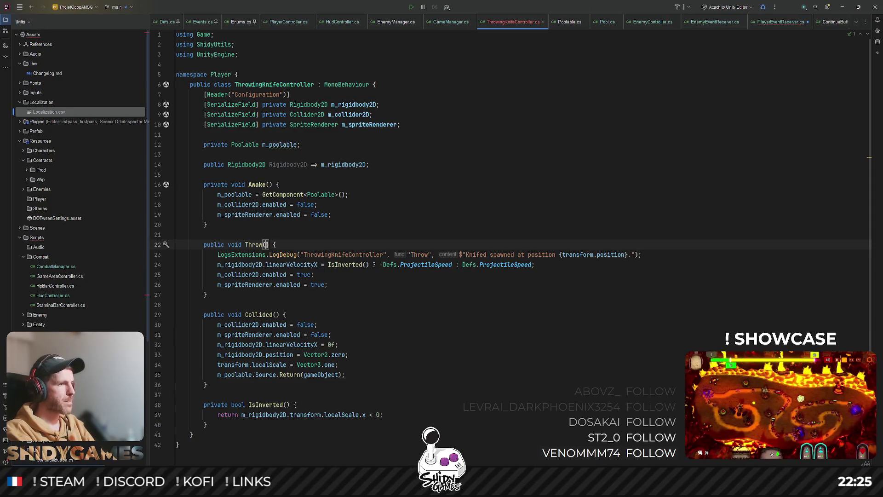
# Step: Give Throw the parameters Transform spawnPoint and Vector3 parentScale
pyautogui.write('Trans')
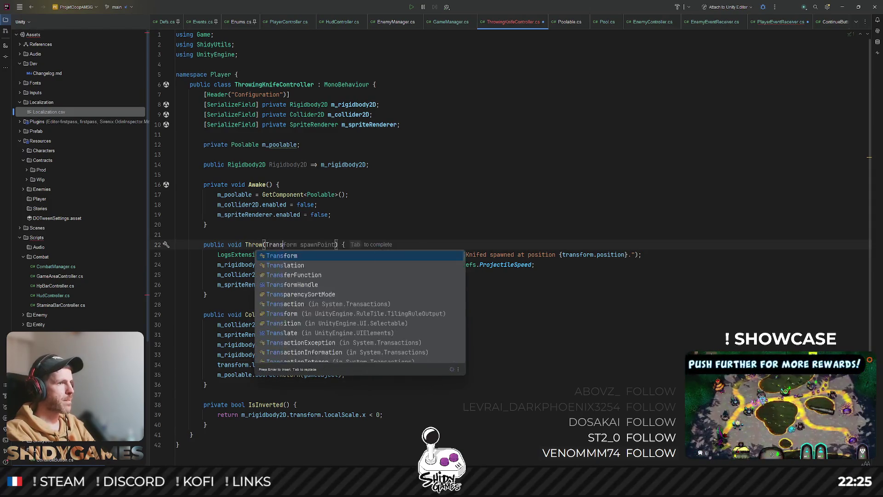
pyautogui.press('Return')
pyautogui.hotkey('ctrl', 'Right')
pyautogui.write(', ')
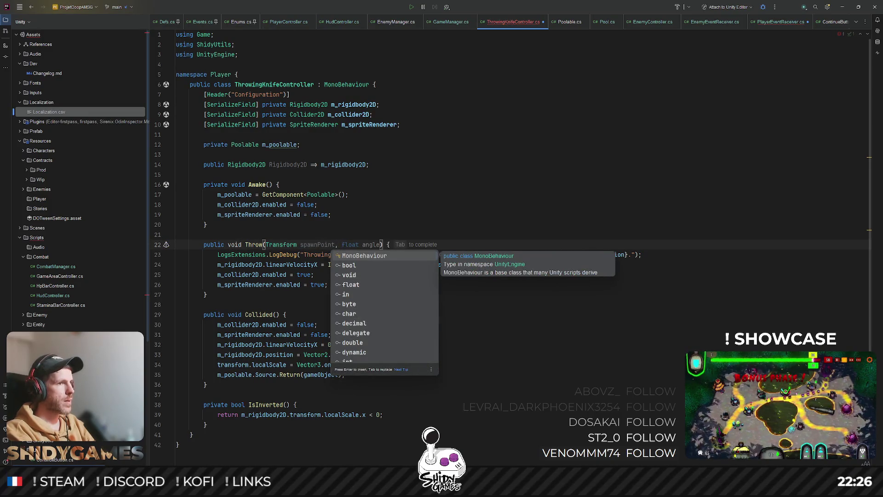
pyautogui.write('Vec')
pyautogui.press('Return')
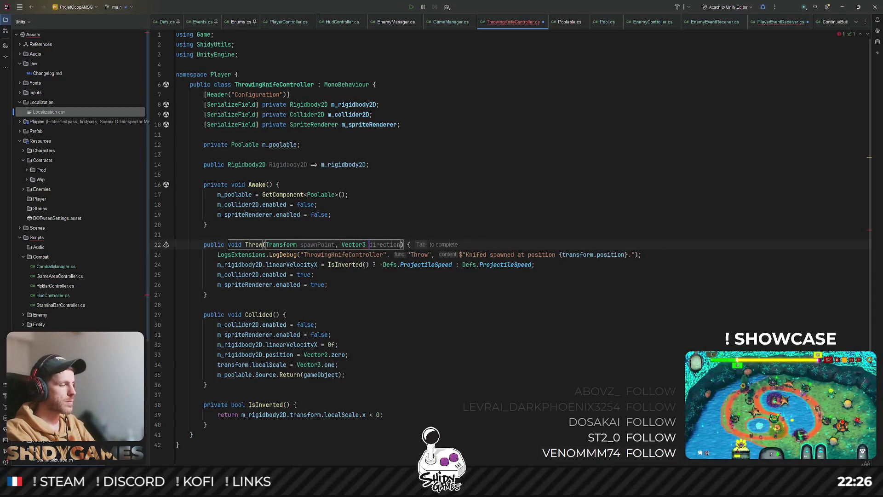
pyautogui.write('parentScale')
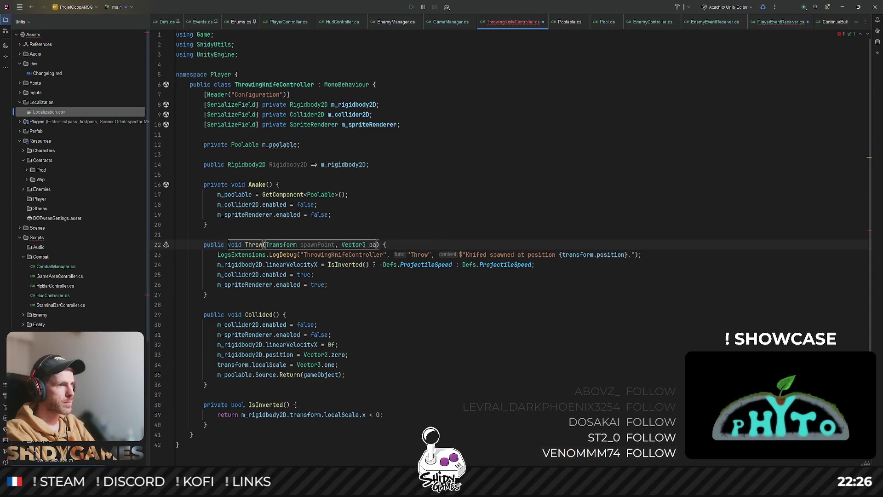
pyautogui.press('Tab')
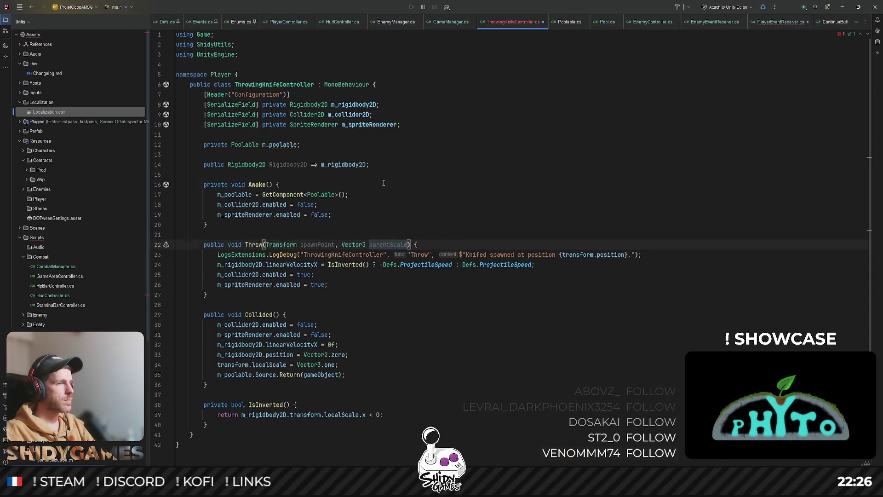
pyautogui.scroll(-1, 279, 185)
pyautogui.doubleClick(318, 212)
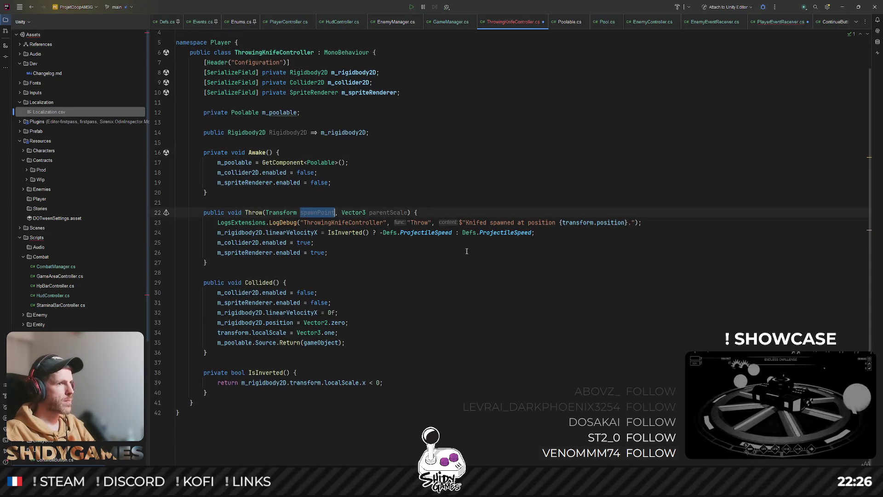
pyautogui.click(591, 271)
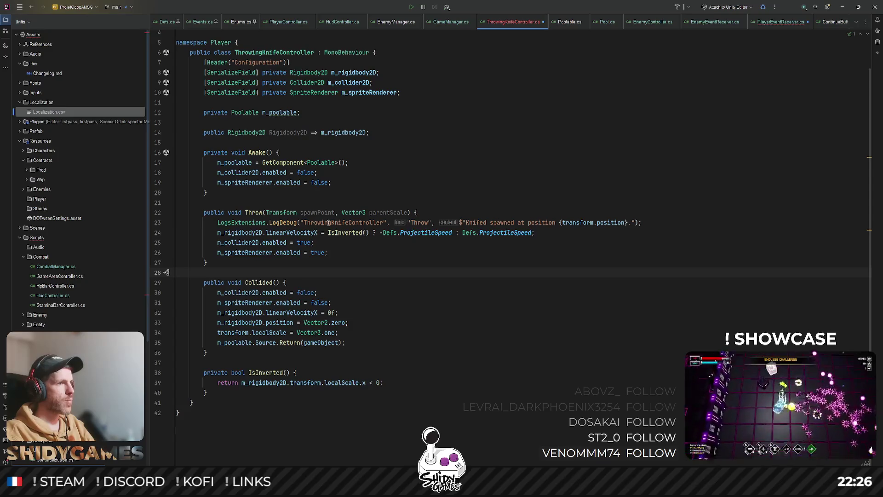
# Step: Add m_rigidbody2D.transform.position = spawnPoint.position after the log line in Throw
pyautogui.click(238, 243)
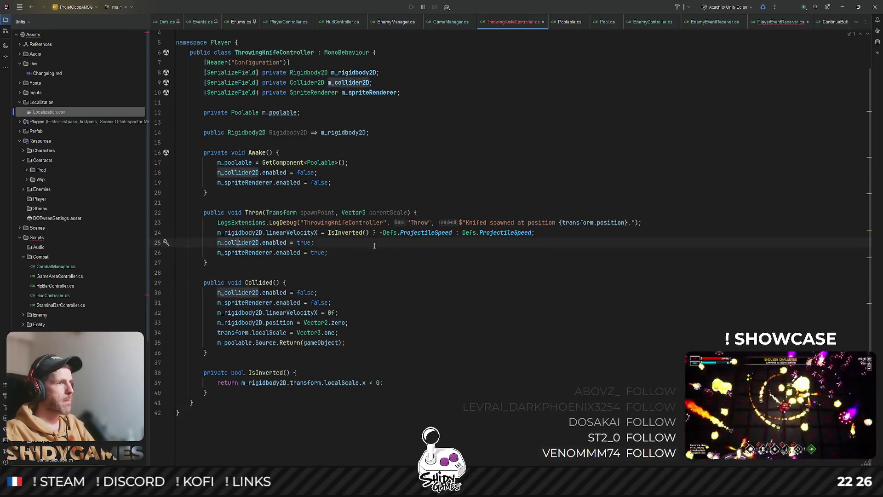
pyautogui.click(674, 221)
pyautogui.press('Return')
pyautogui.write('m_r')
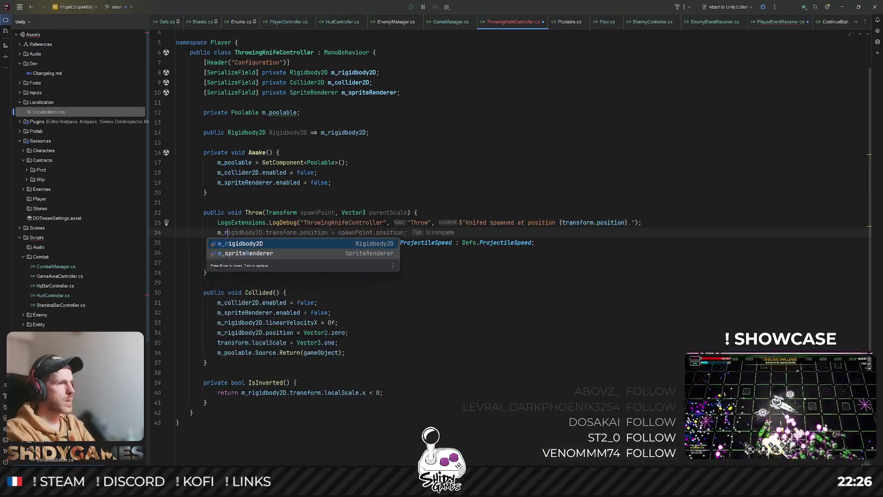
pyautogui.press('Tab')
pyautogui.press('Tab')
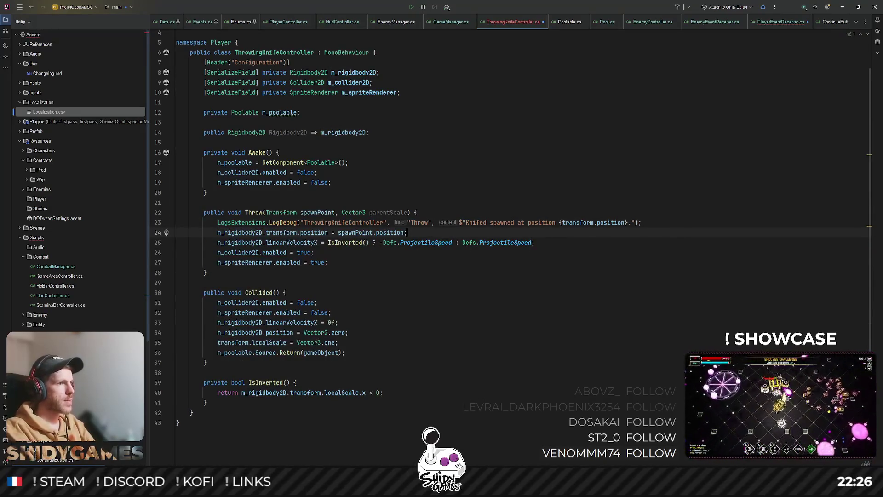
pyautogui.moveTo(275, 234)
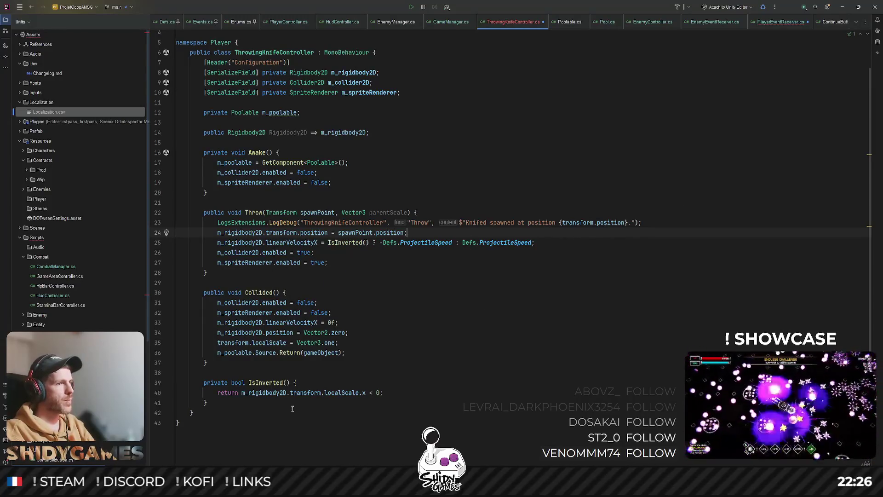
# Step: Change Collided's position reset on line 34 to transform.position
pyautogui.click(280, 332)
pyautogui.click(265, 332)
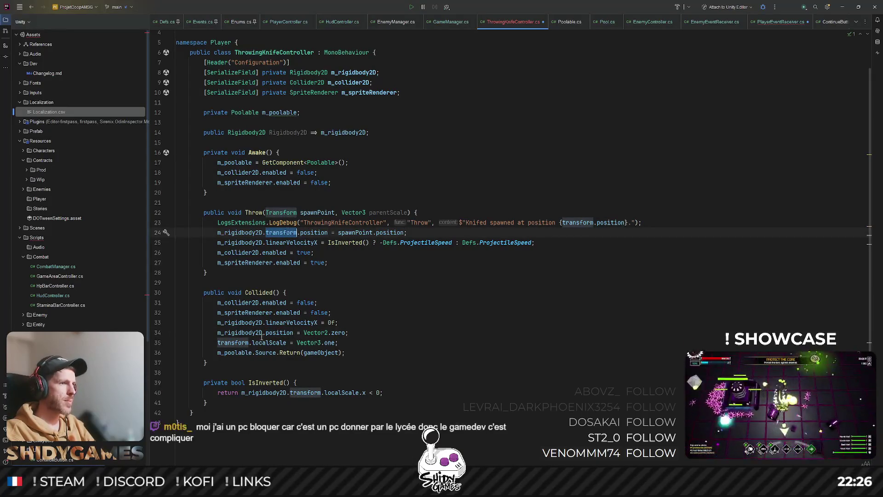
pyautogui.write('transform.')
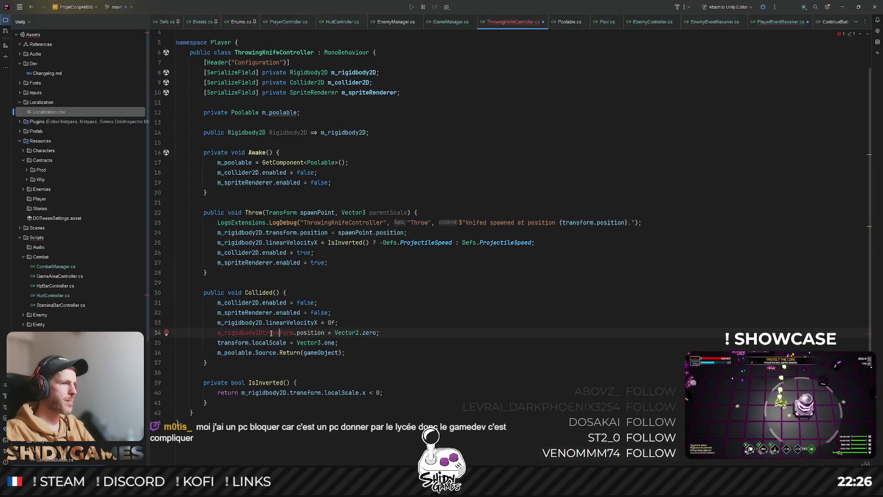
pyautogui.click(377, 133)
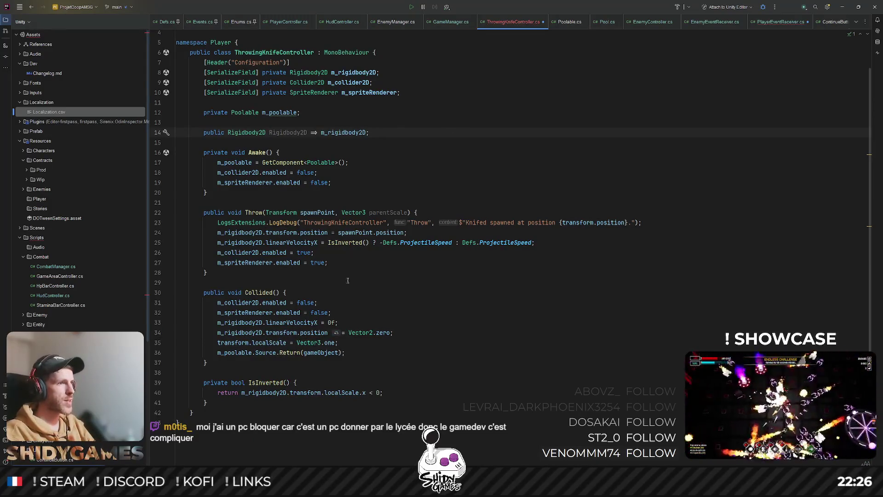
pyautogui.click(361, 242)
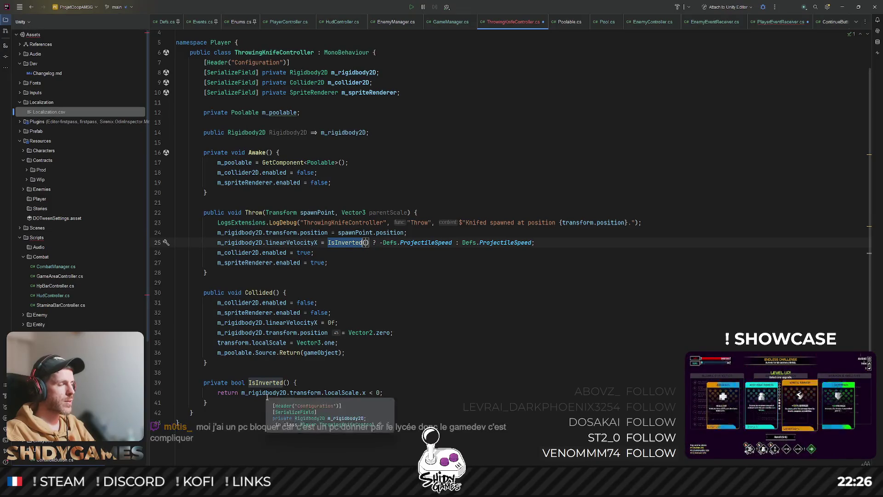
pyautogui.doubleClick(380, 212)
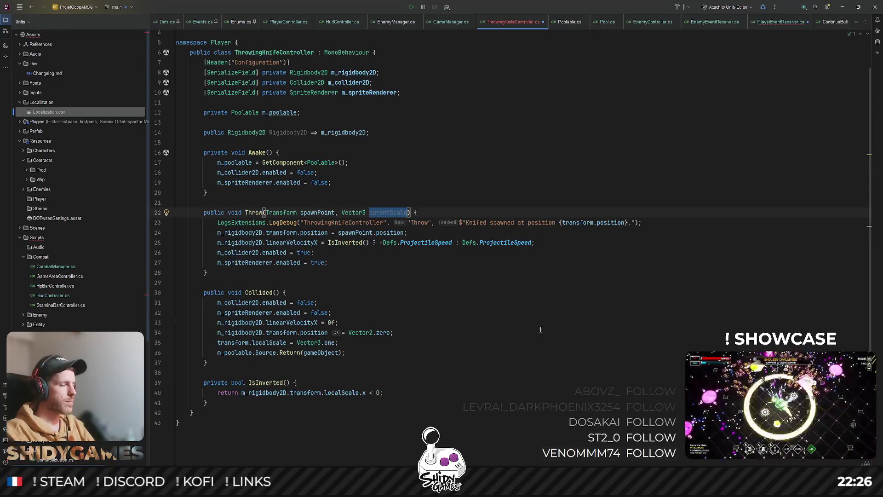
# Step: In PlayerEventReceiver.cs, pass m_throwAnchor to Throw by deleting .position
pyautogui.click(775, 23)
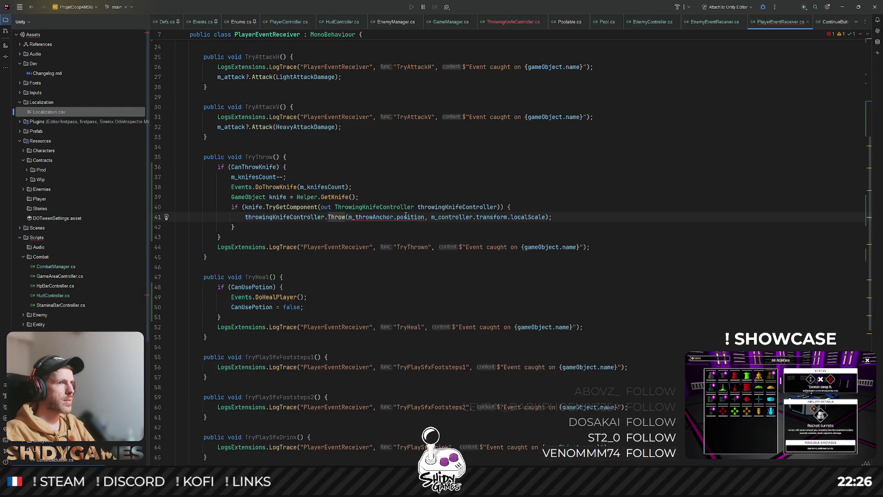
pyautogui.moveTo(395, 218)
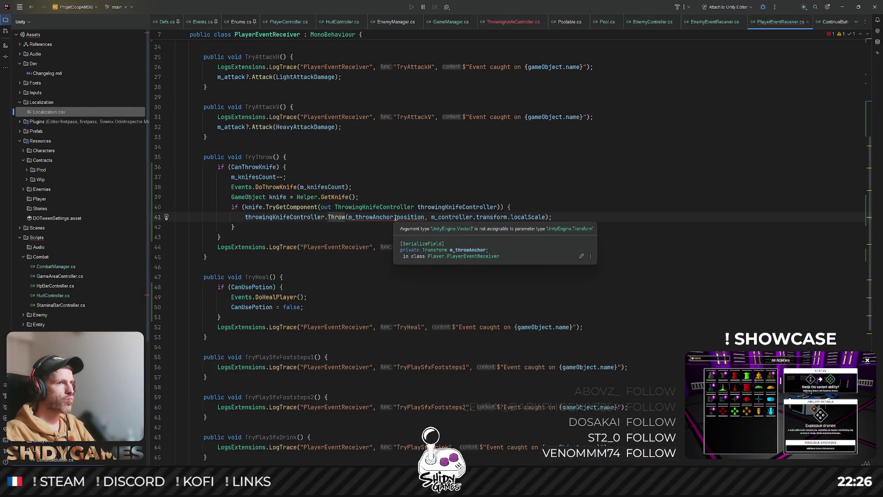
pyautogui.doubleClick(411, 217)
pyautogui.press('BackSpace')
pyautogui.press('BackSpace')
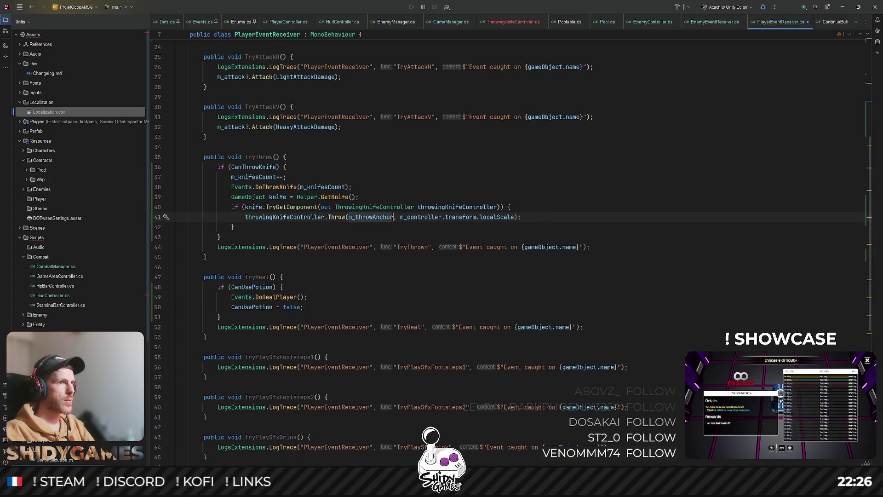
pyautogui.click(648, 218)
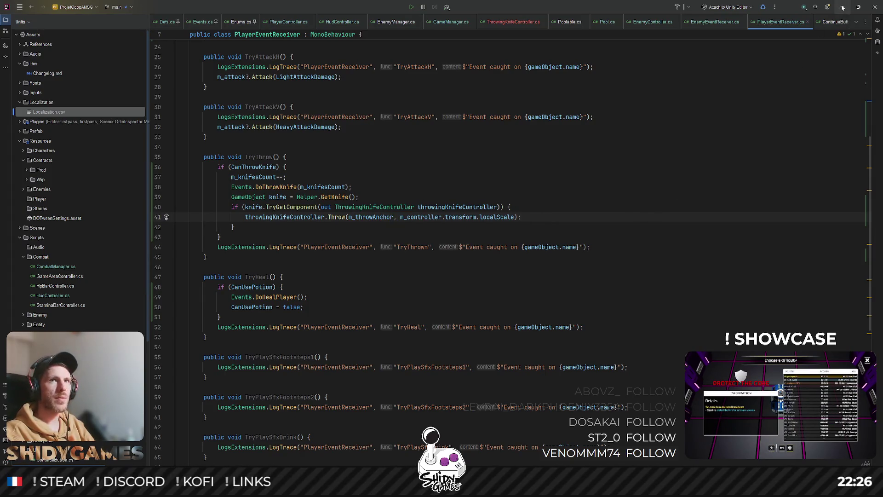
pyautogui.click(842, 7)
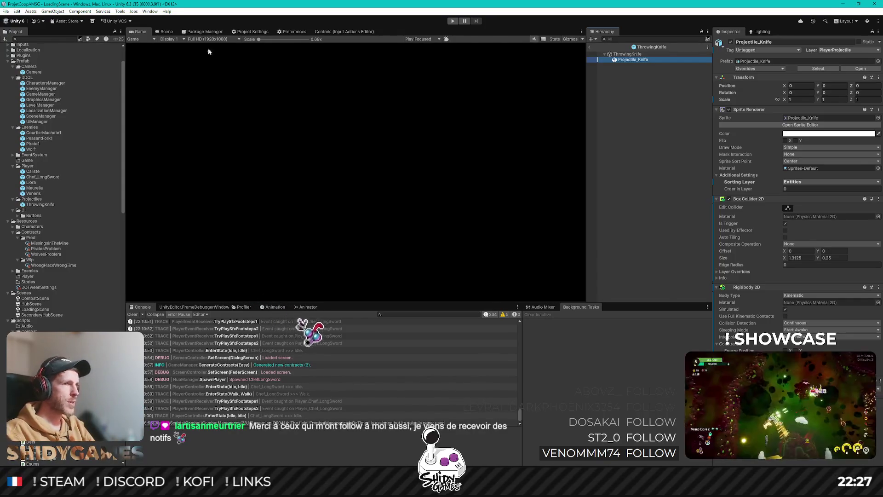
# Step: Select the ThrowingKnife root, leave prefab mode, and enter Play mode
pyautogui.click(639, 54)
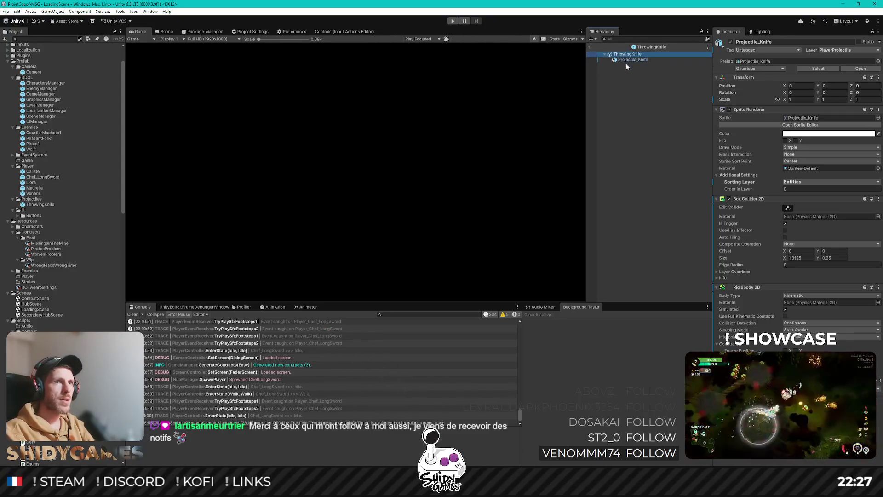
pyautogui.click(592, 48)
pyautogui.click(452, 20)
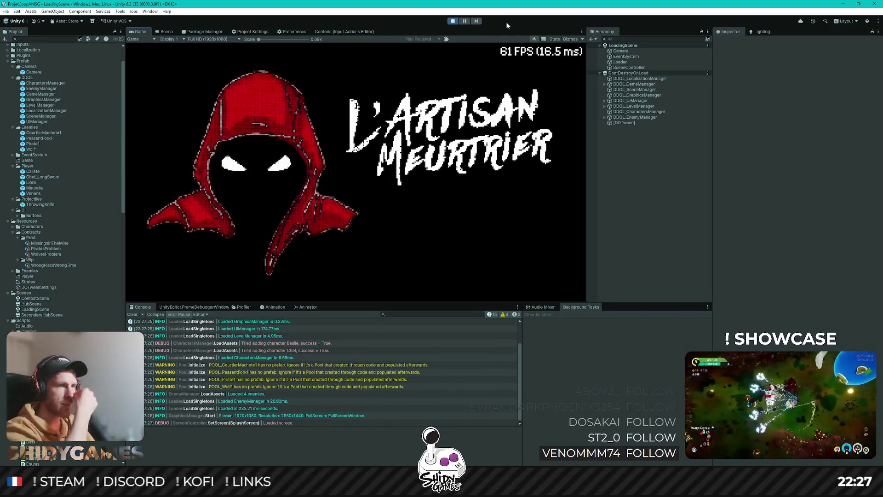
# Step: From the main menu, pick a contract at the notice board and start the mission with Basile
pyautogui.press('Return')
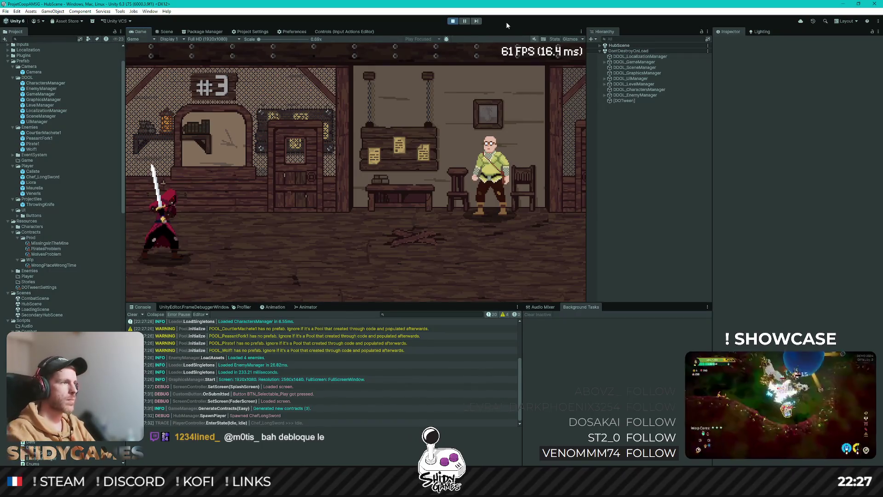
pyautogui.press('d')
pyautogui.press('d')
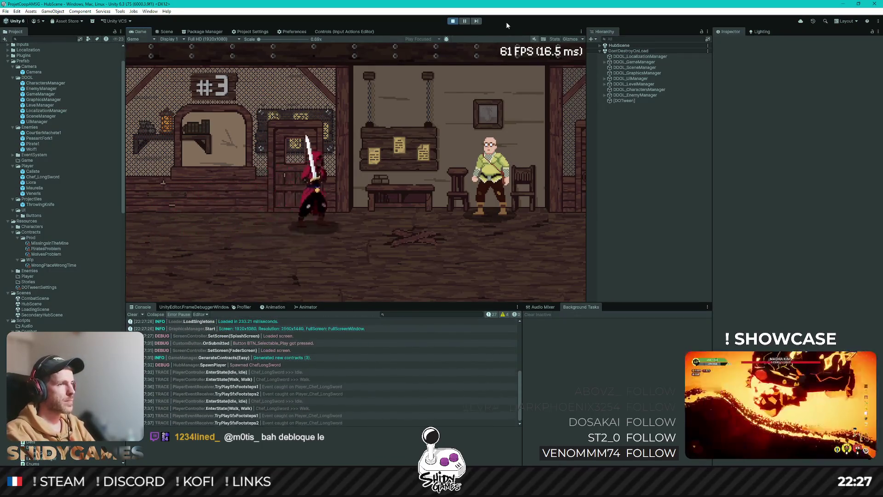
pyautogui.press('e')
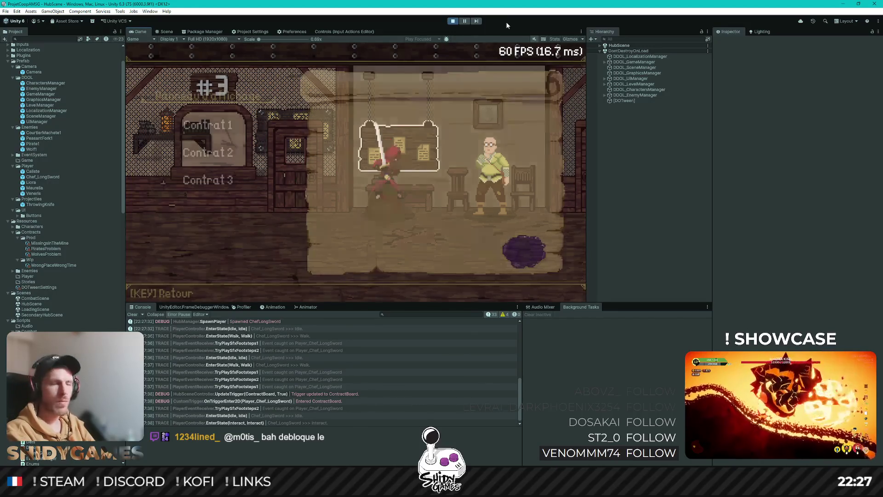
pyautogui.press('s')
pyautogui.press('s')
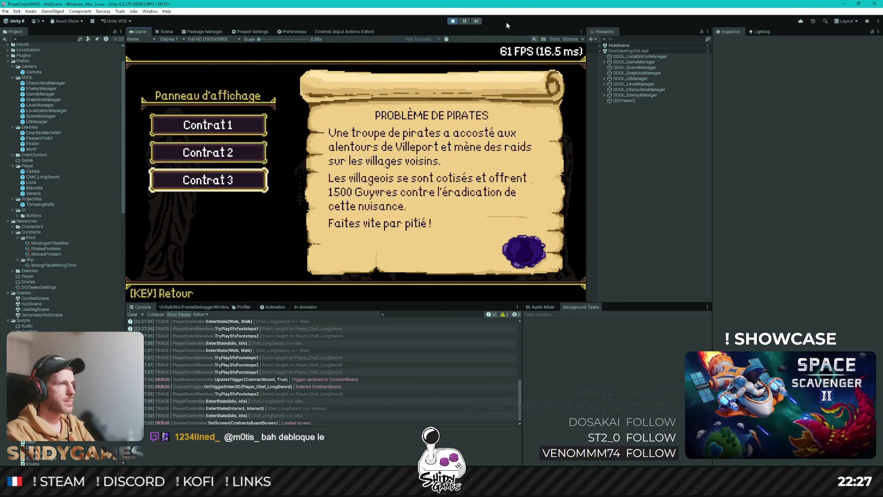
pyautogui.press('s')
pyautogui.press('Escape')
pyautogui.press('d')
pyautogui.press('e')
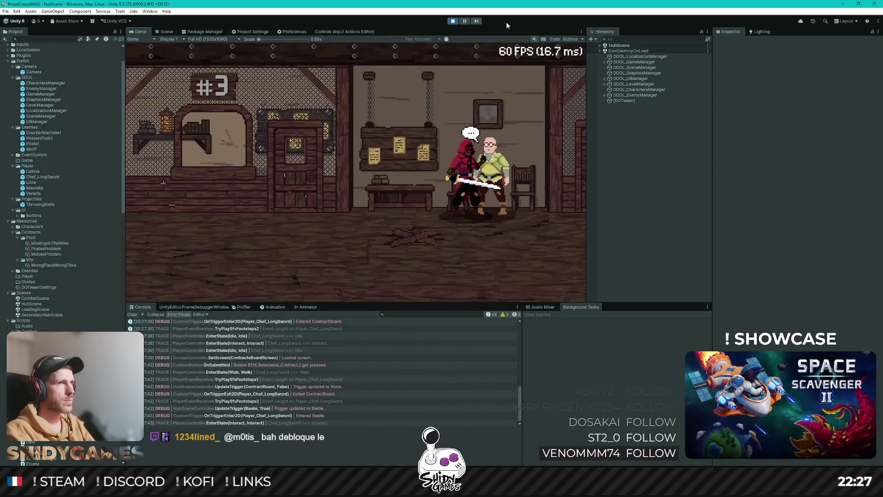
pyautogui.press('d')
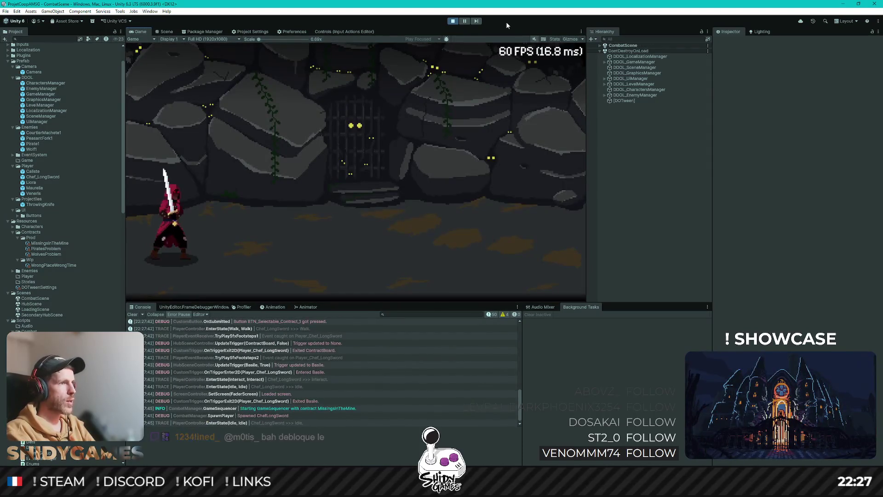
pyautogui.press('e')
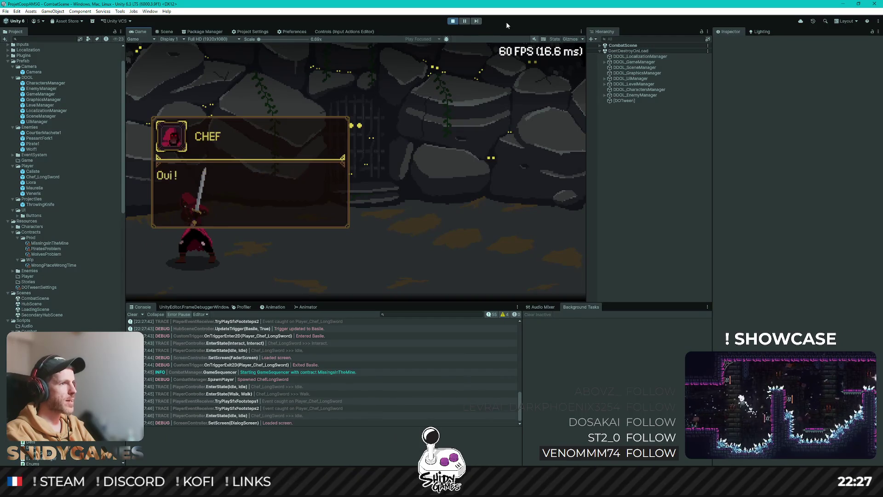
pyautogui.press('e')
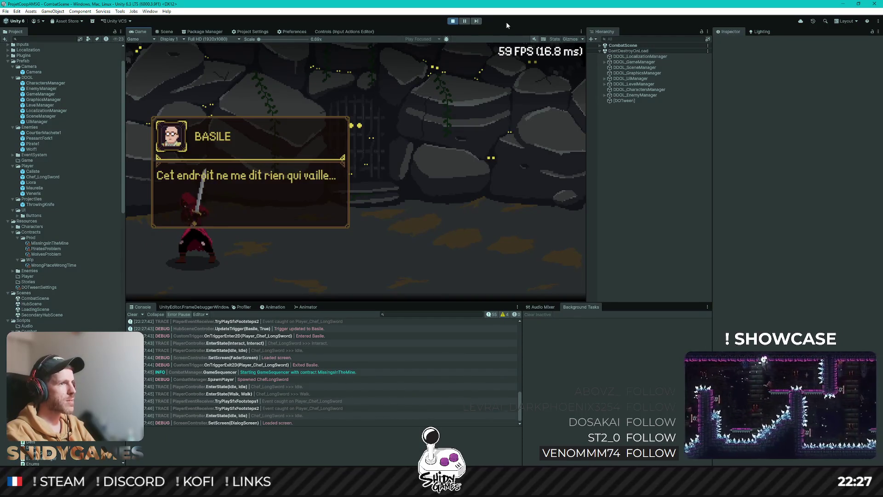
pyautogui.press('e')
# Step: Walk to the bandit, throw knives at it, then stop Play mode with Ctrl+P
pyautogui.press('d')
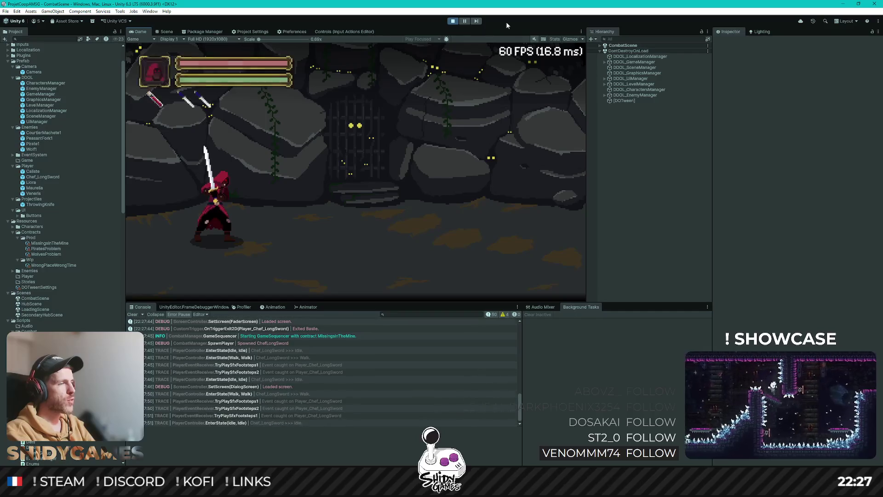
pyautogui.press('d')
pyautogui.press('a')
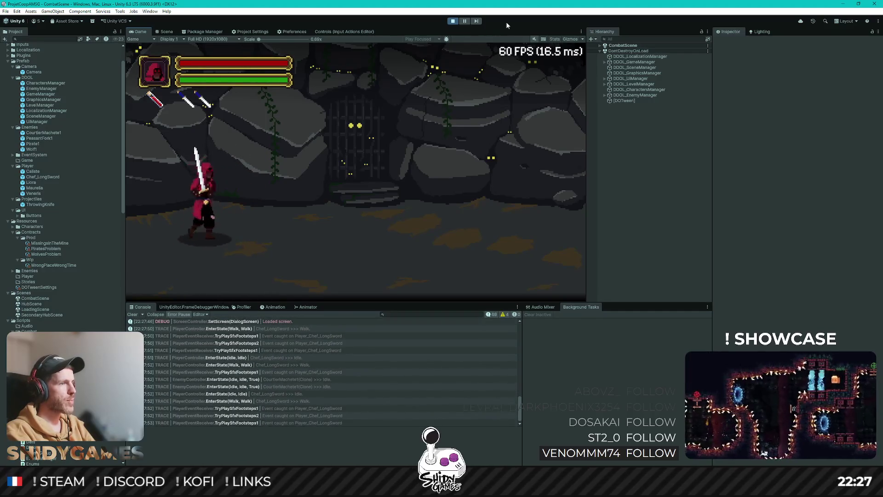
pyautogui.press('d')
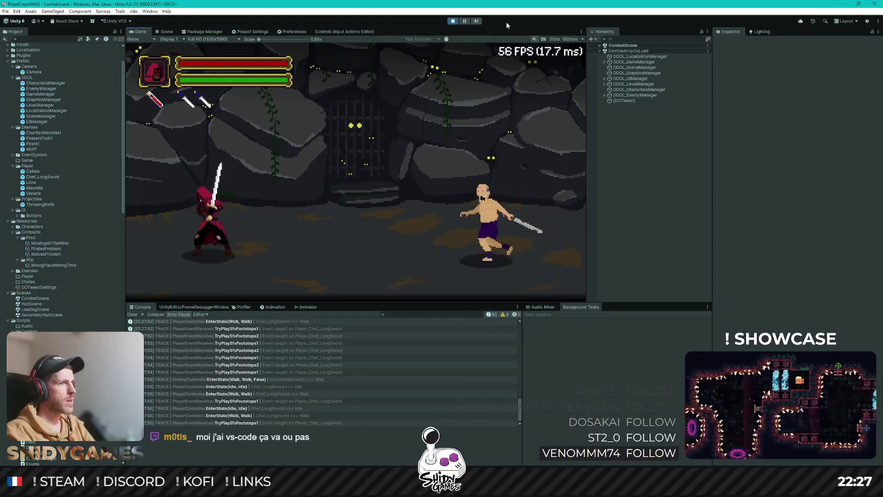
pyautogui.press('d')
pyautogui.press('e')
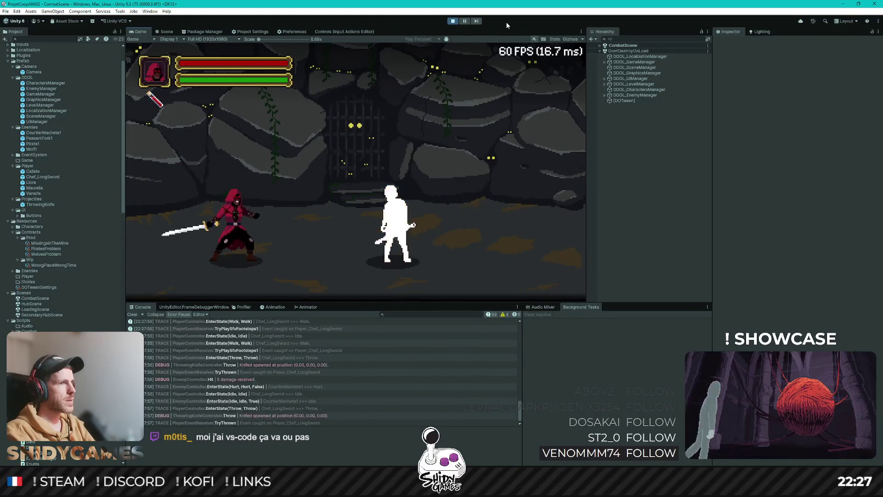
pyautogui.press('d')
pyautogui.press('a')
pyautogui.press('e')
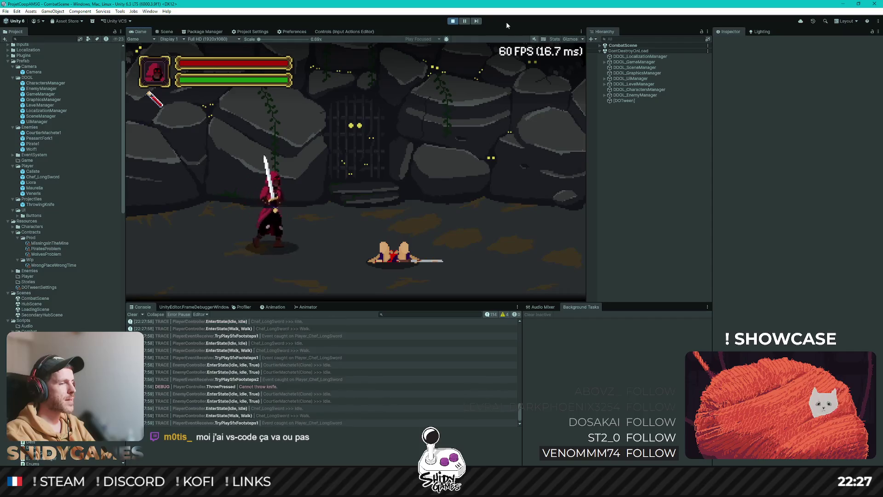
pyautogui.press('d')
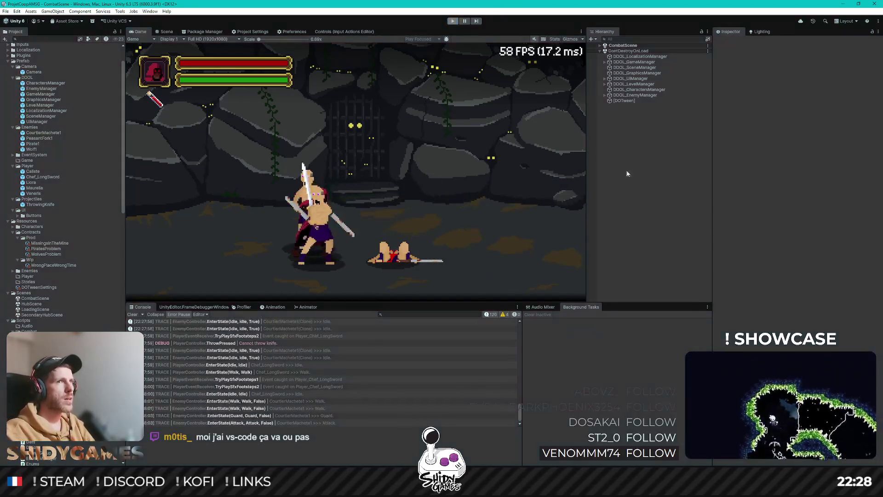
pyautogui.hotkey('ctrl', 'p')
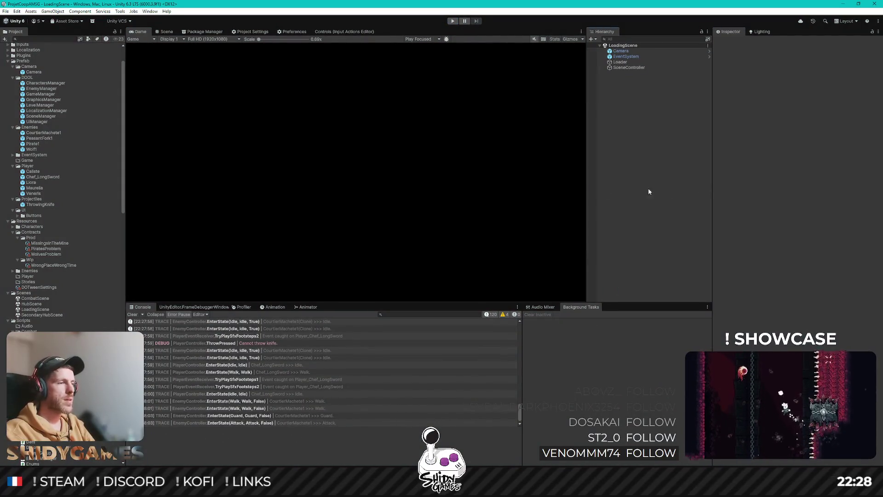
# Step: In GitHub Desktop, discard LanaPixel.asset, review the TagManager.asset diff, and start the commit summary
pyautogui.hotkey('alt', 'Tab')
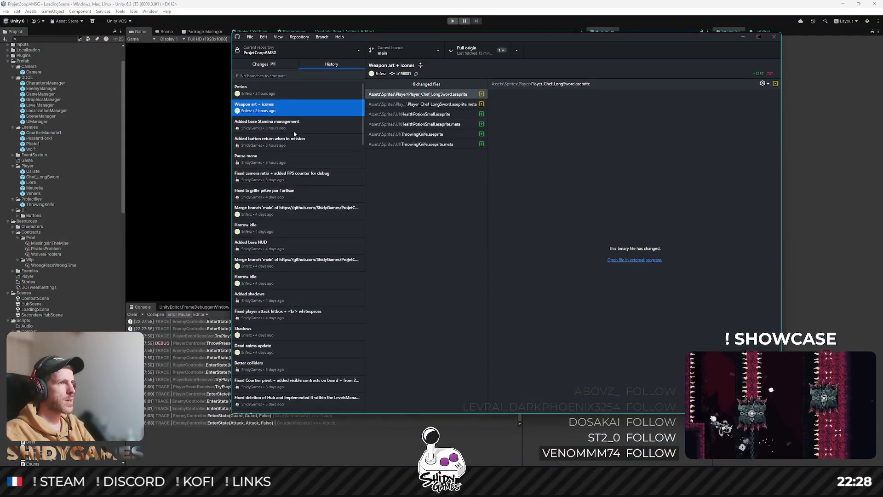
pyautogui.click(274, 64)
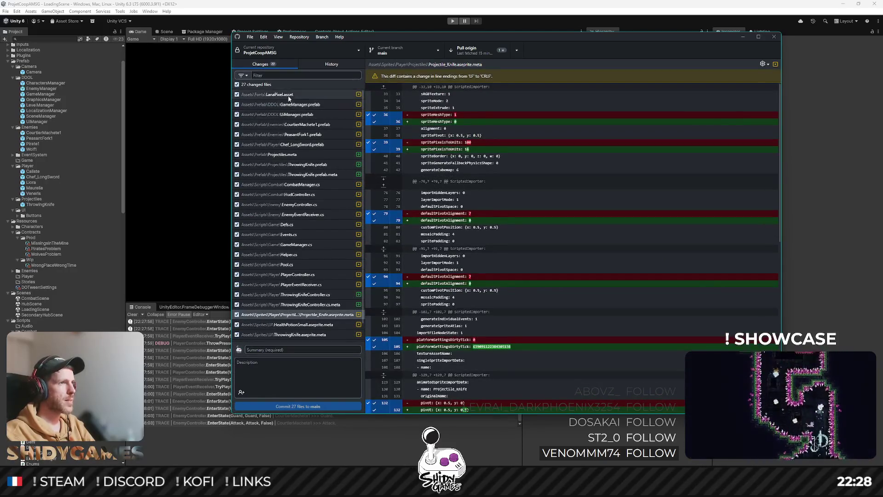
pyautogui.rightClick(291, 94)
pyautogui.click(284, 161)
pyautogui.scroll(-1, 286, 159)
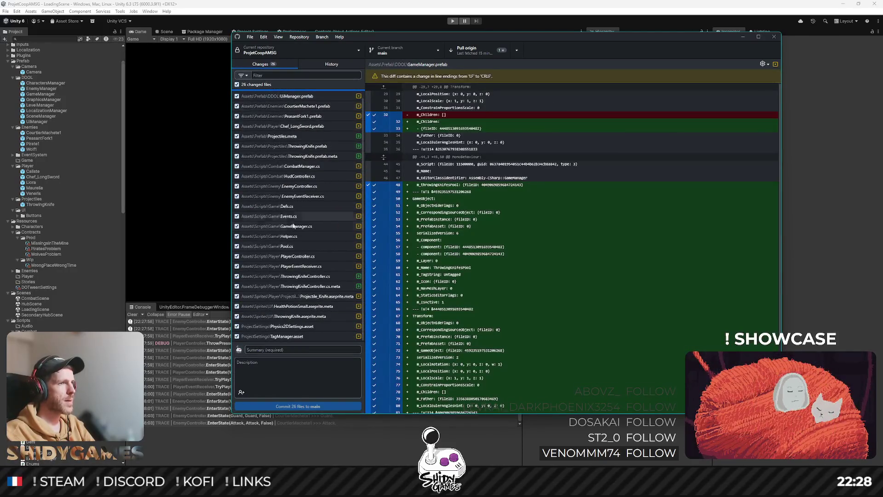
pyautogui.click(292, 335)
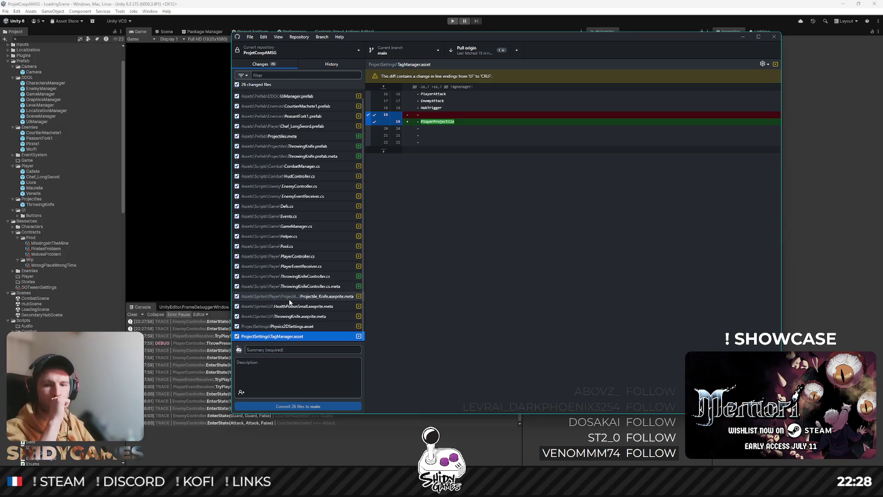
pyautogui.scroll(1, 274, 233)
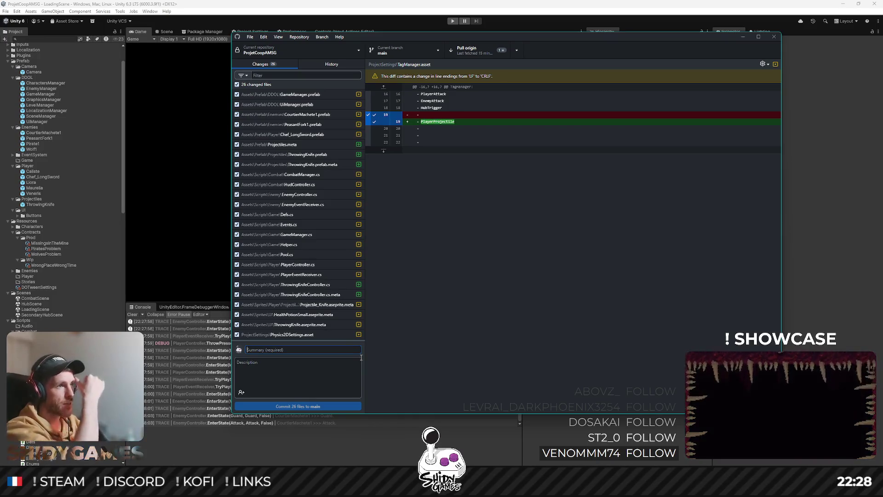
pyautogui.write('Added projectiles & po')
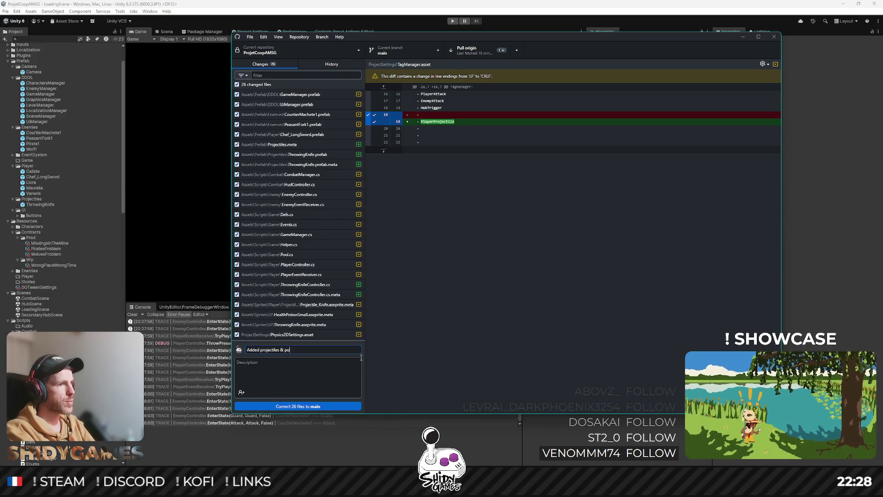
pyautogui.write('tion')
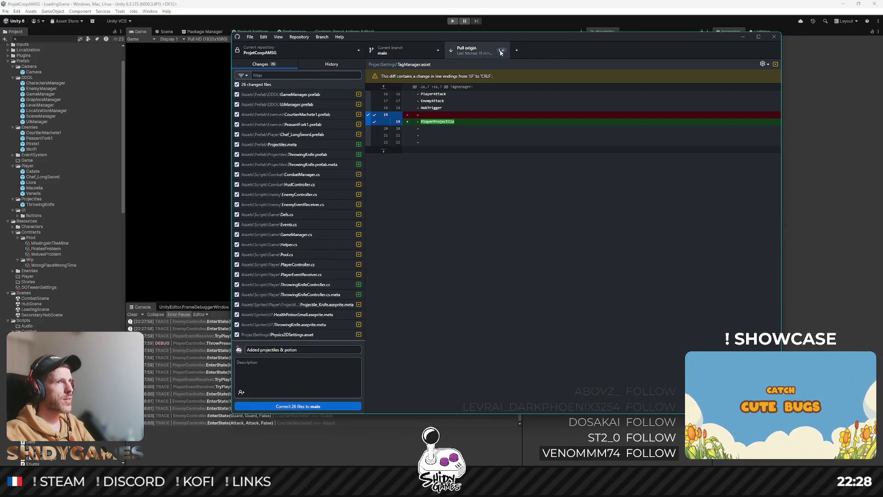
# Step: Pull from origin and inspect the ThrowingKnife change in the 'Modifs knife colors' commit
pyautogui.click(478, 50)
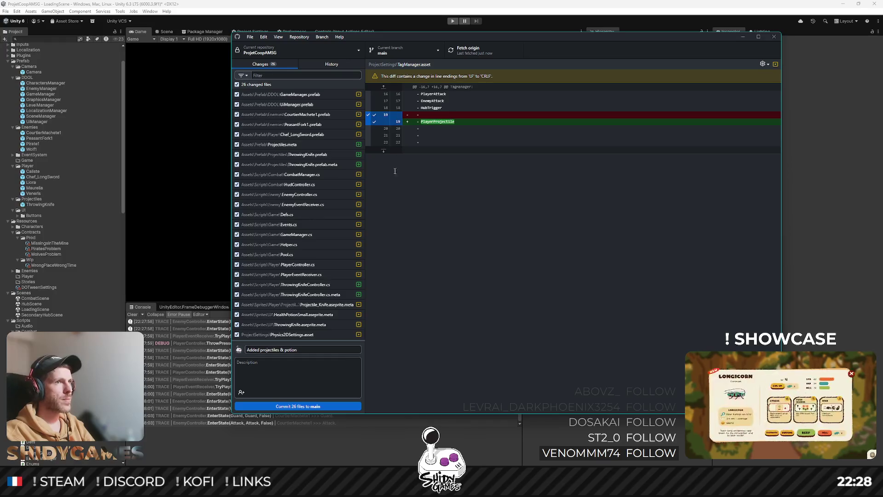
pyautogui.click(469, 50)
pyautogui.click(327, 64)
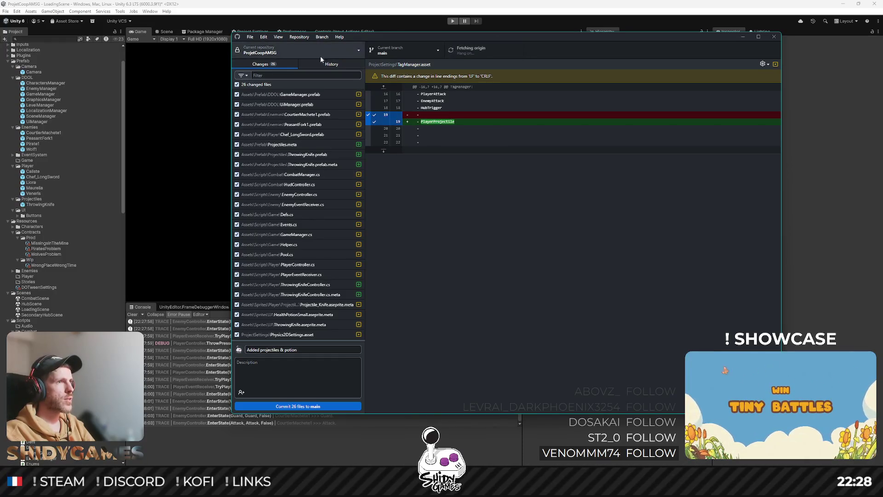
pyautogui.click(299, 92)
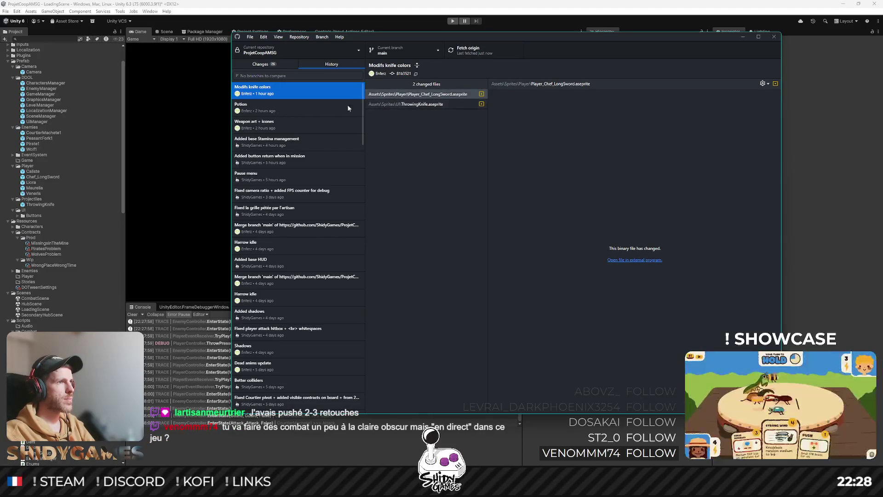
pyautogui.click(436, 105)
# Step: Return to Changes, switch back to Unity, and enter Play mode
pyautogui.click(260, 64)
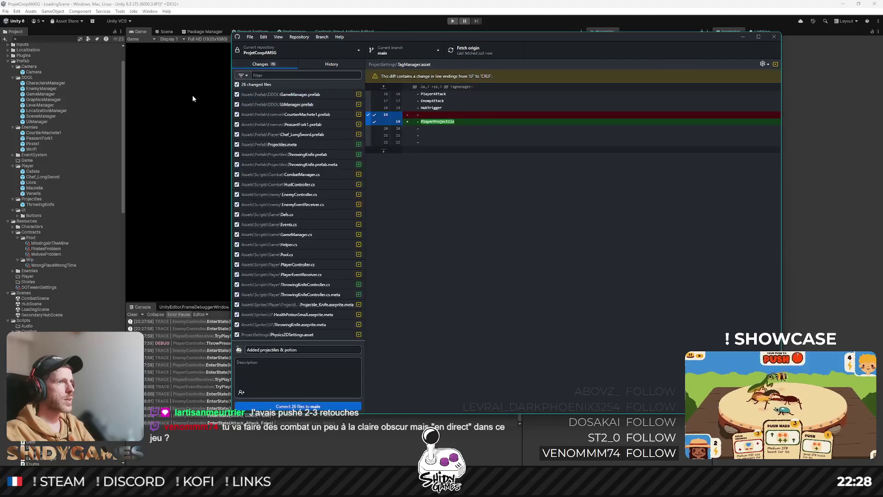
pyautogui.click(224, 111)
pyautogui.click(453, 20)
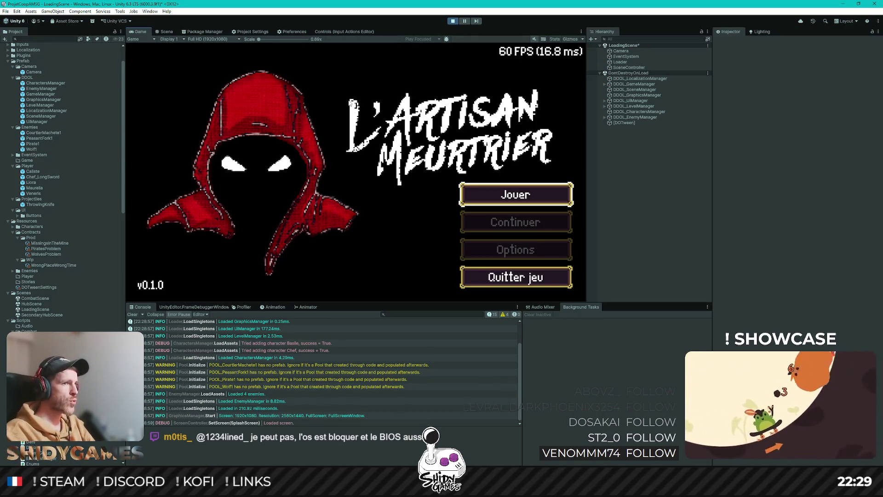
# Step: Start a new game, accept Contrat 3 at the board, and talk to Basile to begin the mission
pyautogui.press('Return')
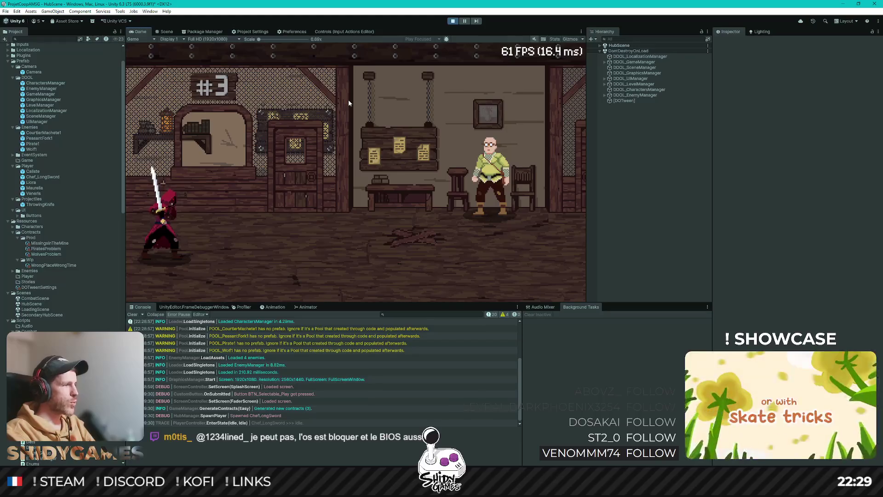
pyautogui.press('d')
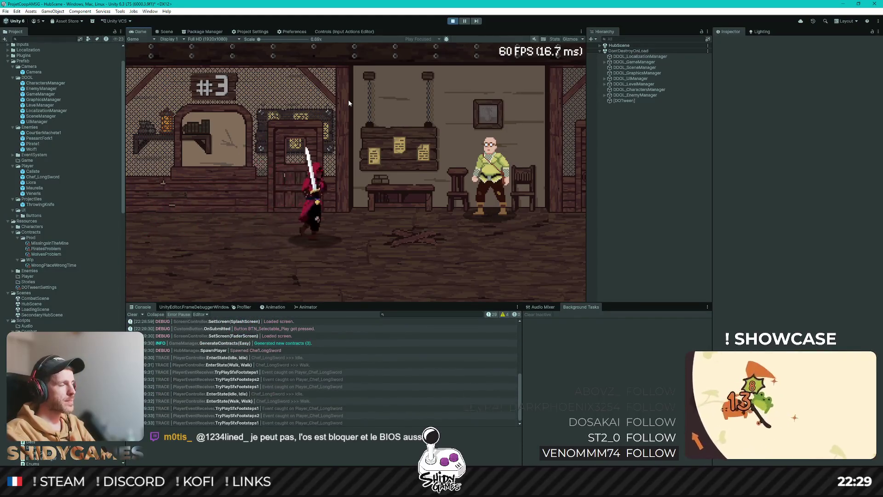
pyautogui.press('e')
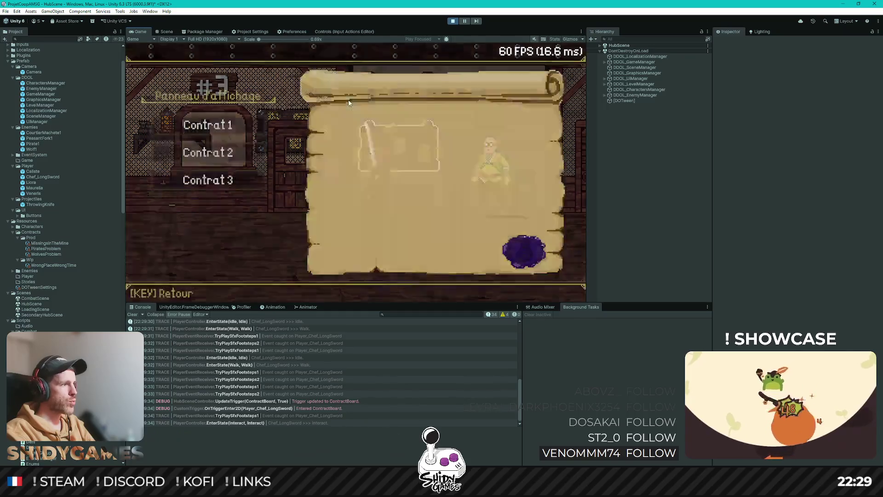
pyautogui.press('Down')
pyautogui.press('Down')
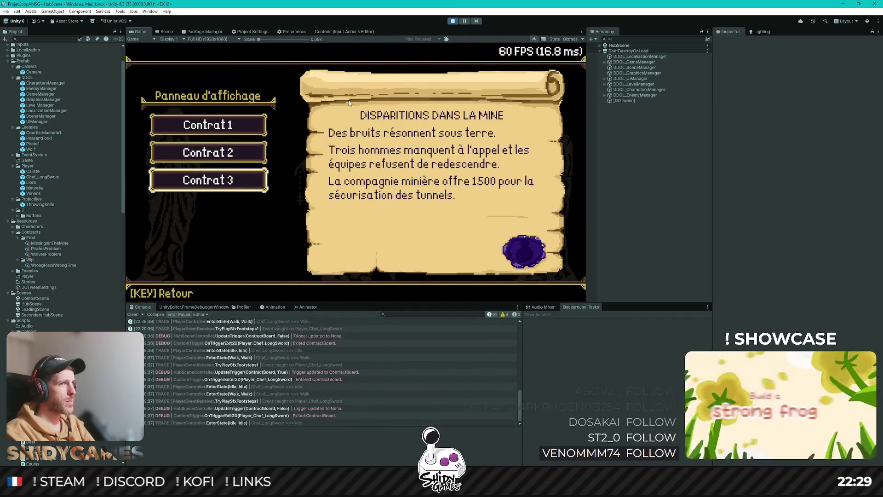
pyautogui.press('Up')
pyautogui.press('Up')
pyautogui.press('Down')
pyautogui.press('Down')
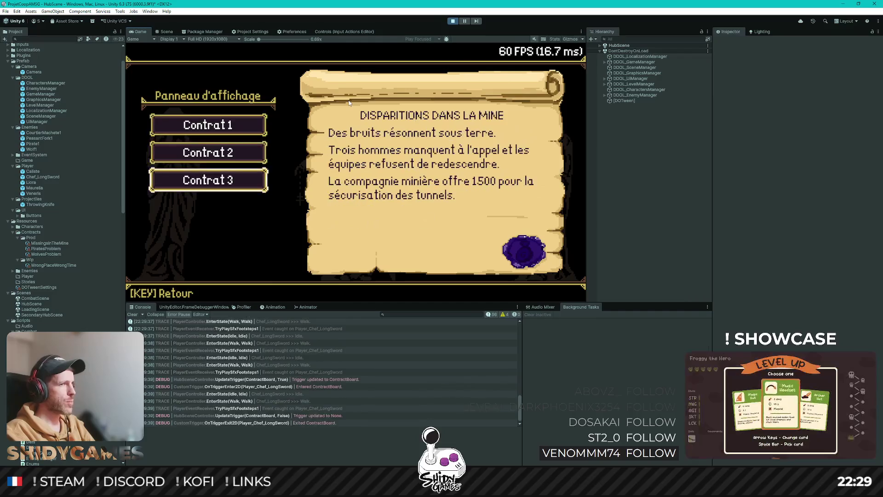
pyautogui.press('Return')
pyautogui.press('Right')
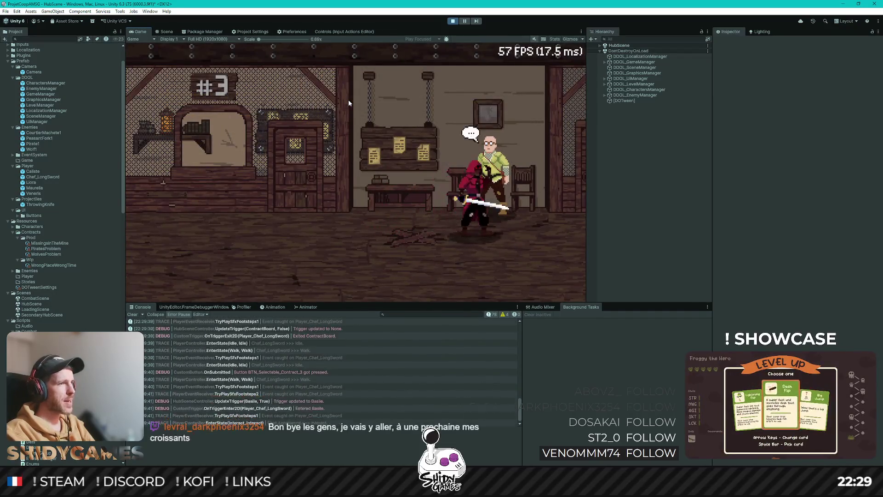
pyautogui.press('e')
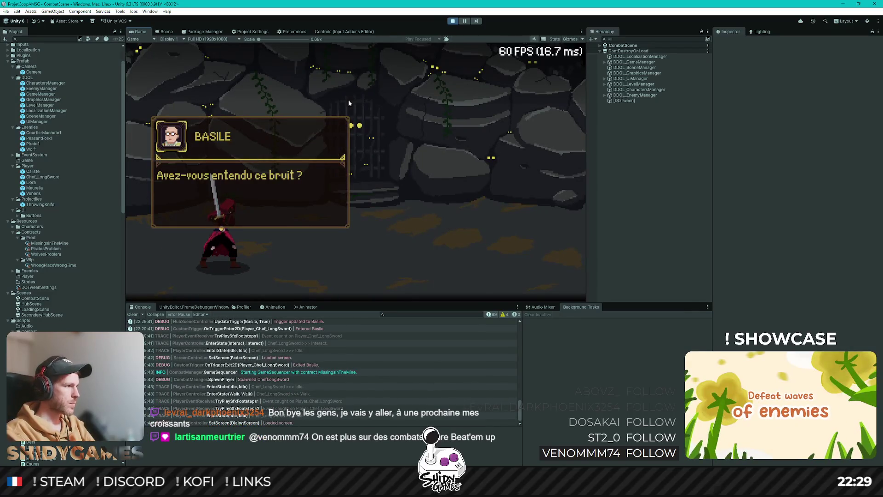
pyautogui.press('e')
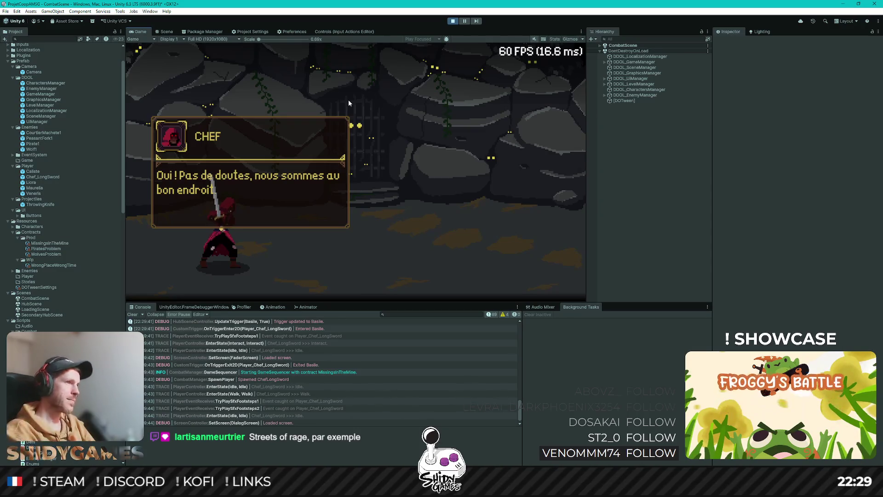
pyautogui.press('space')
pyautogui.press('space')
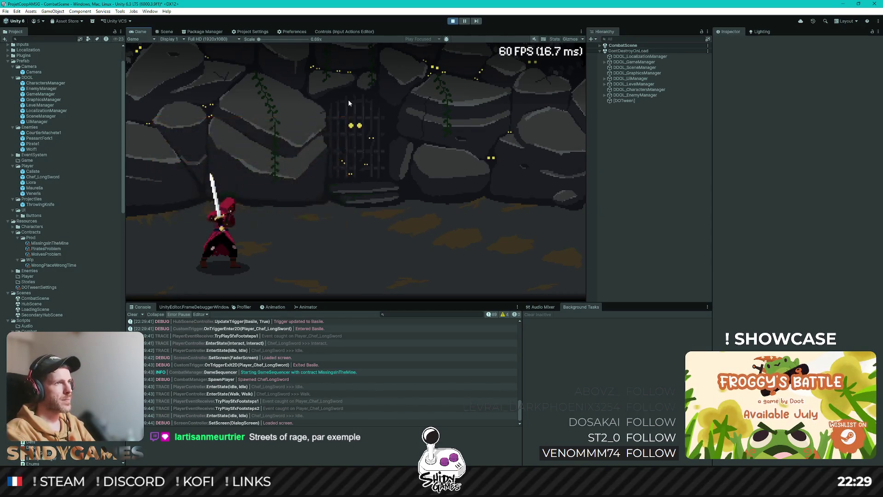
pyautogui.press('d')
# Step: Defeat the enemies using a knife throw plus horizontal and vertical sword attacks
pyautogui.press('a')
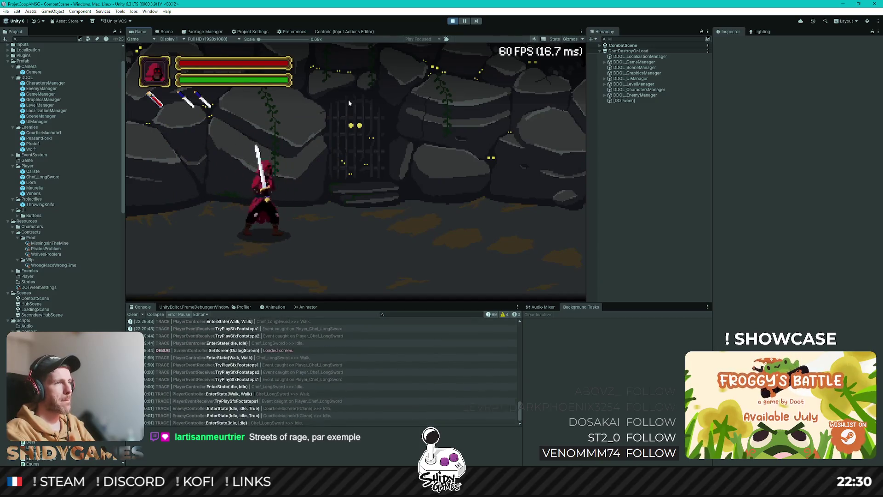
pyautogui.press('a')
pyautogui.press('a')
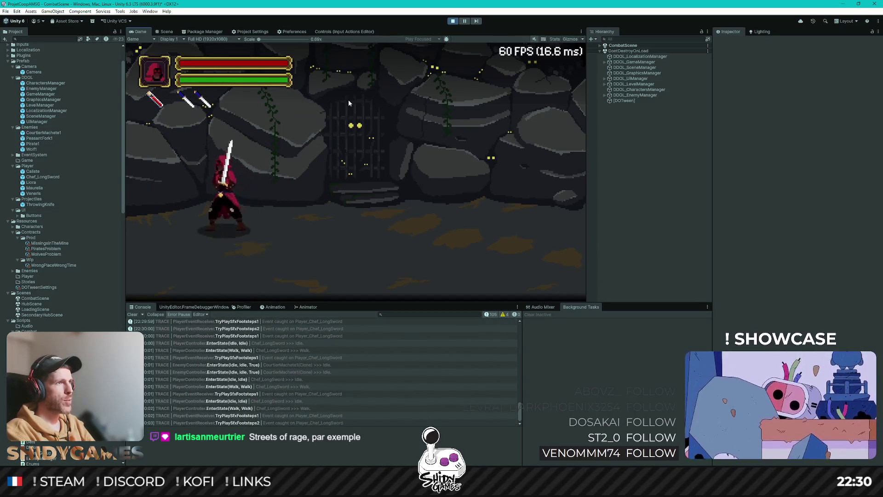
pyautogui.press('d')
pyautogui.press('e')
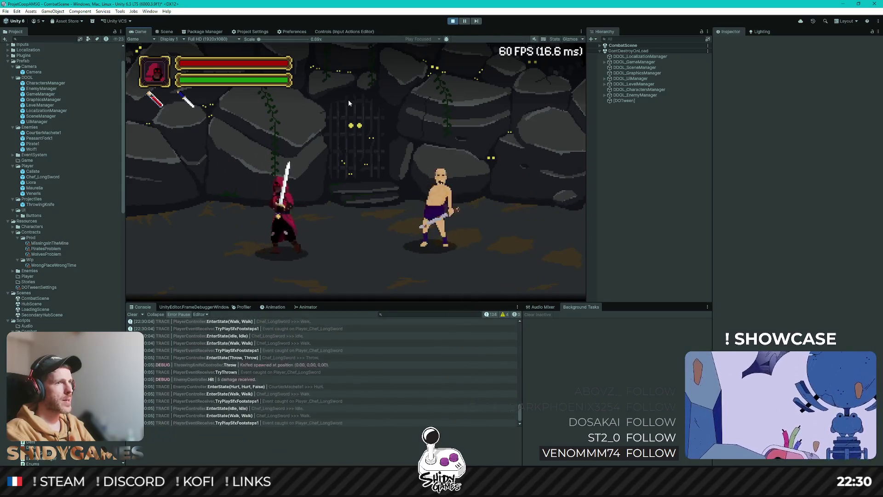
pyautogui.press('a')
pyautogui.press('d')
pyautogui.press('f')
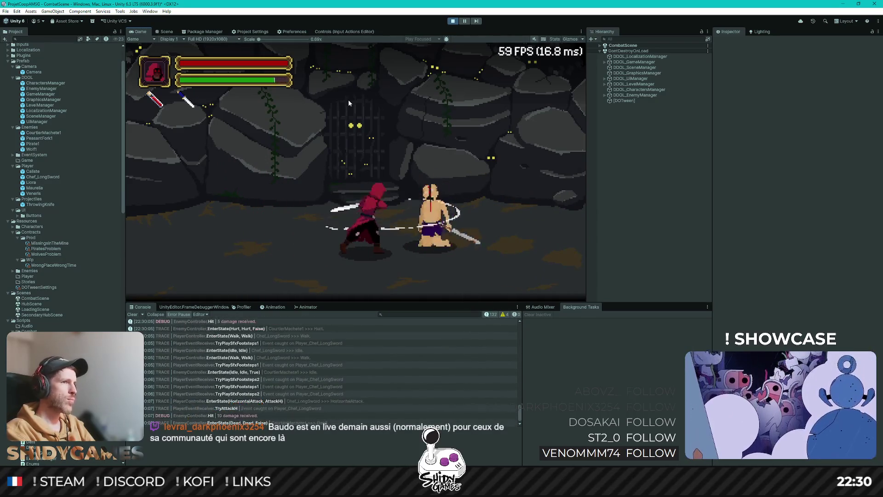
pyautogui.press('a')
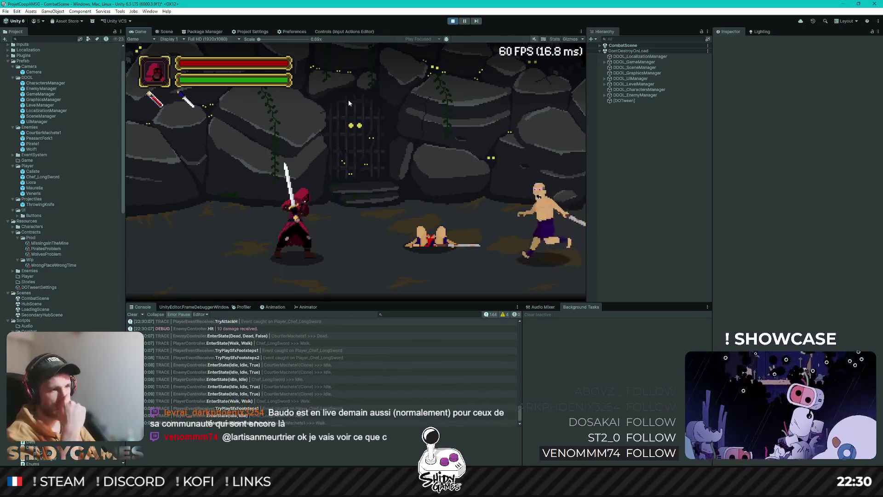
pyautogui.press('a')
pyautogui.press('d')
pyautogui.press('g')
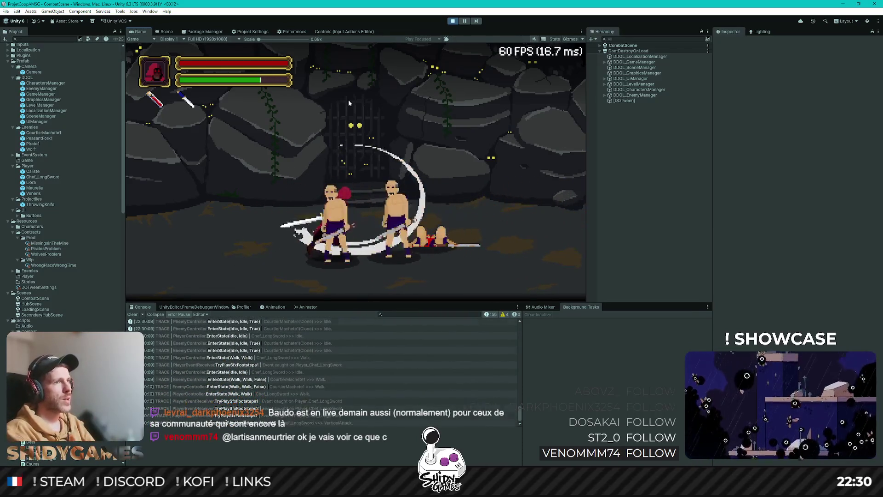
pyautogui.press('a')
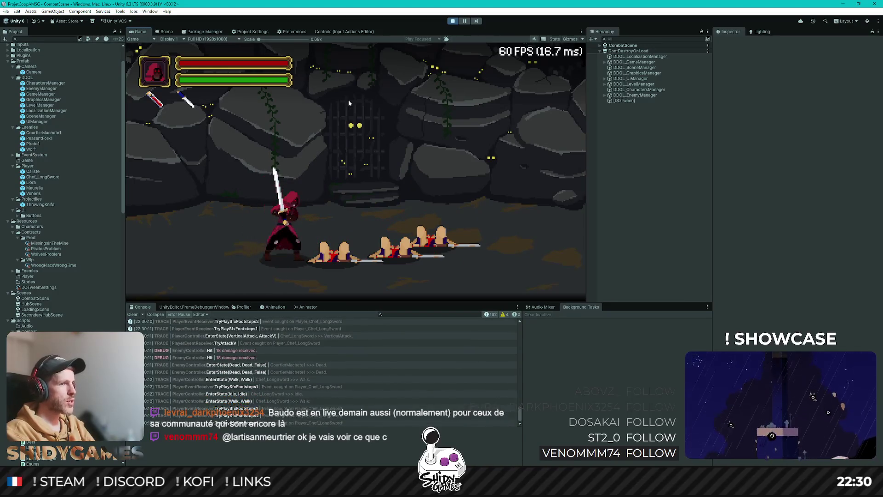
pyautogui.press('a')
pyautogui.press('a')
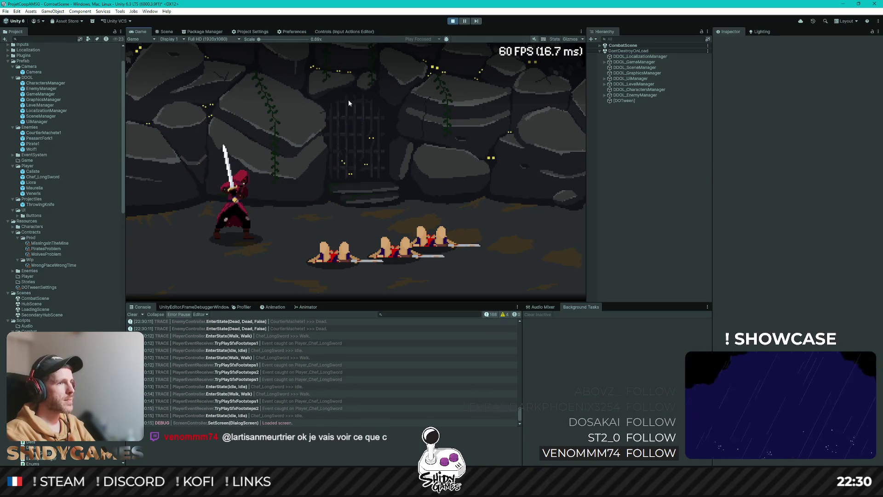
# Step: Walk back across the hub to the contract board and submit a contract
pyautogui.press('d')
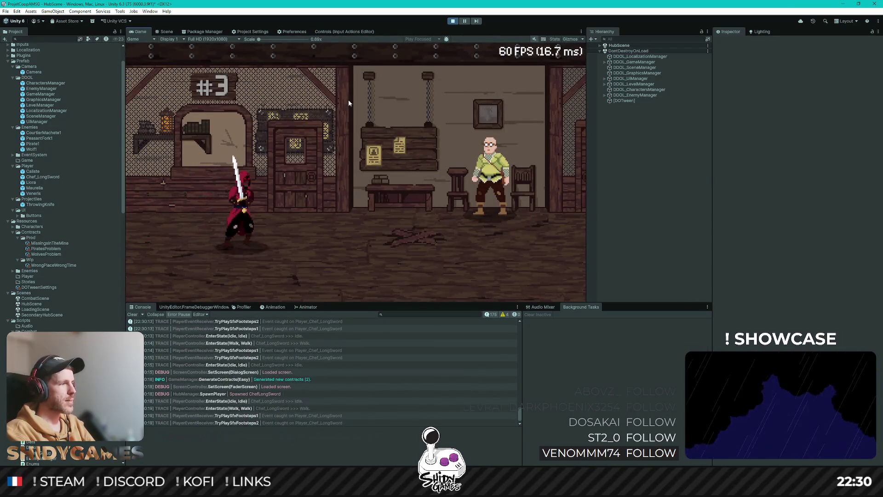
pyautogui.press('d')
pyautogui.press('d')
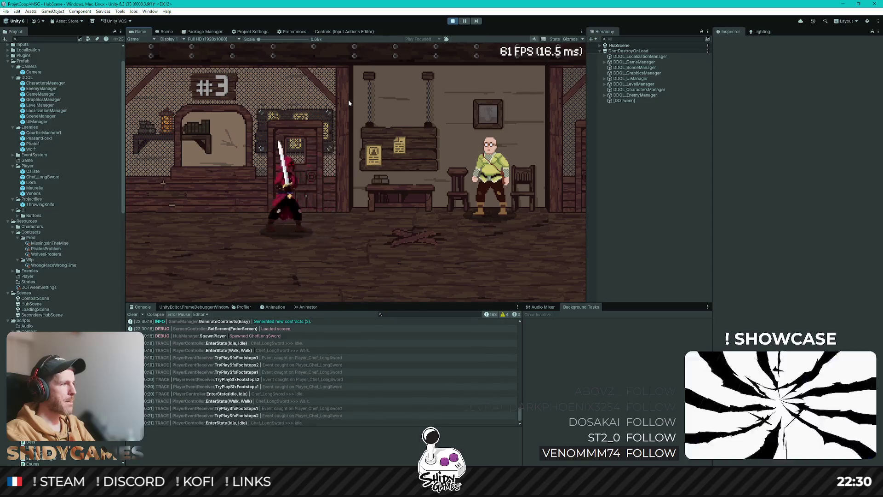
pyautogui.press('e')
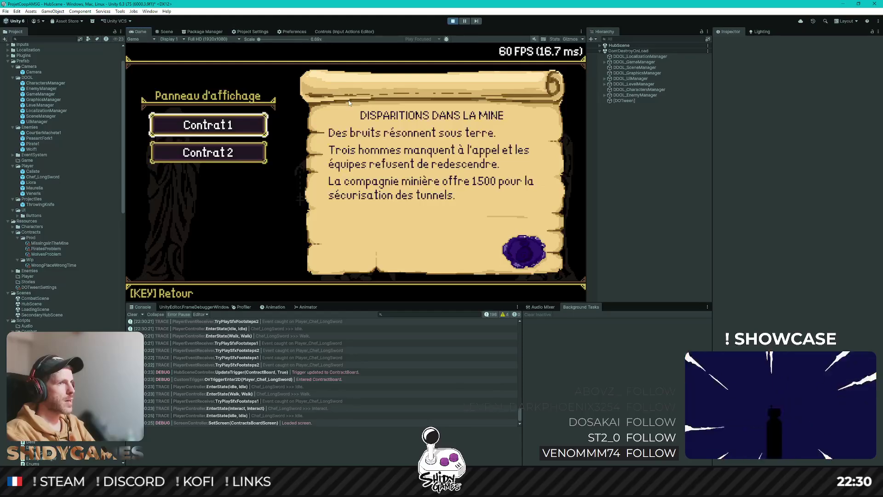
pyautogui.press('s')
pyautogui.press('w')
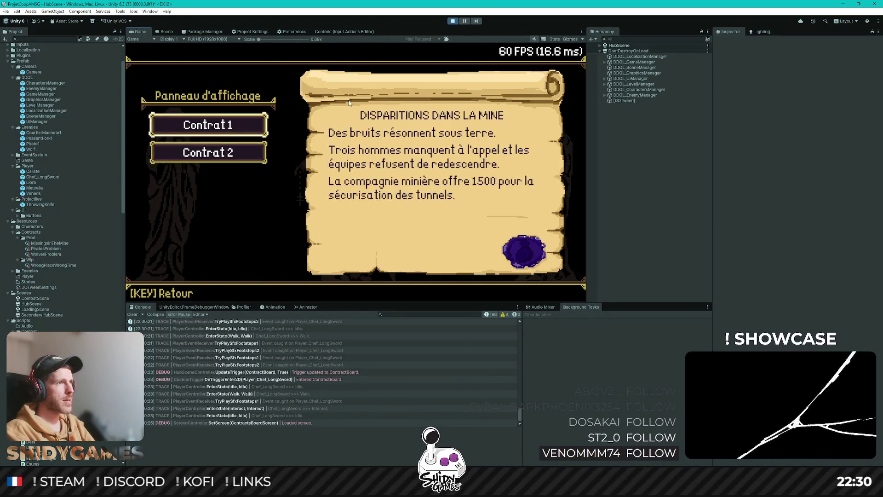
pyautogui.press('s')
pyautogui.press('e')
pyautogui.press('a')
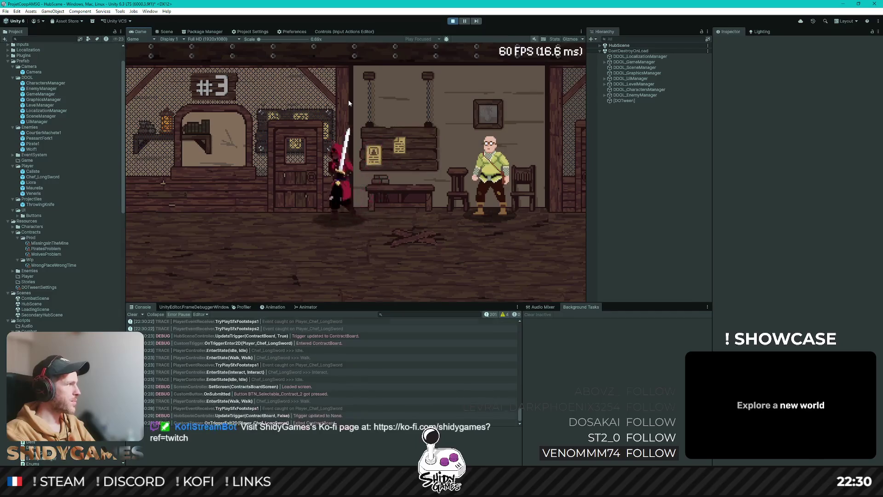
pyautogui.press('d')
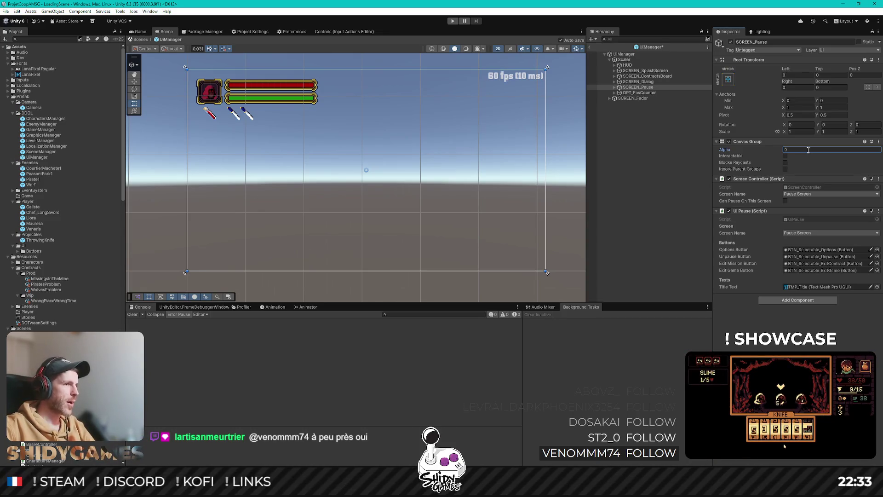
# Step: Deselect SCREEN_Pause in the Hierarchy, then enlarge the tavern screenshot on the store page
pyautogui.click(628, 204)
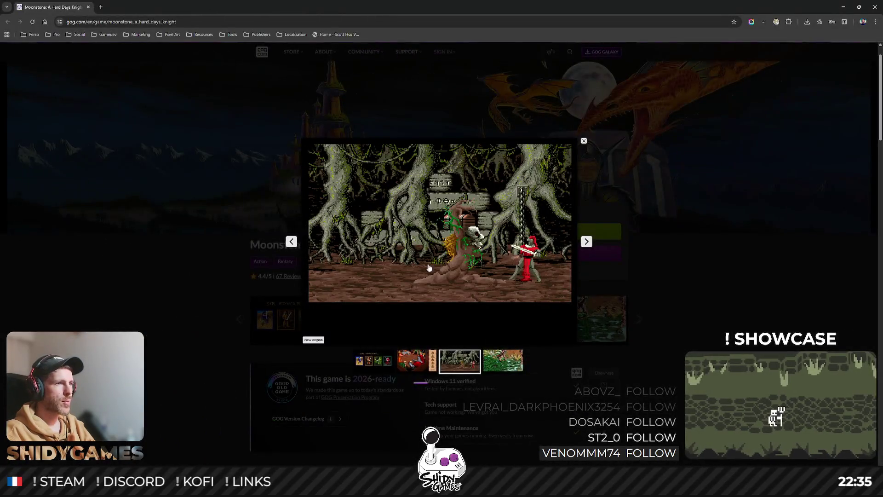
pyautogui.click(162, 261)
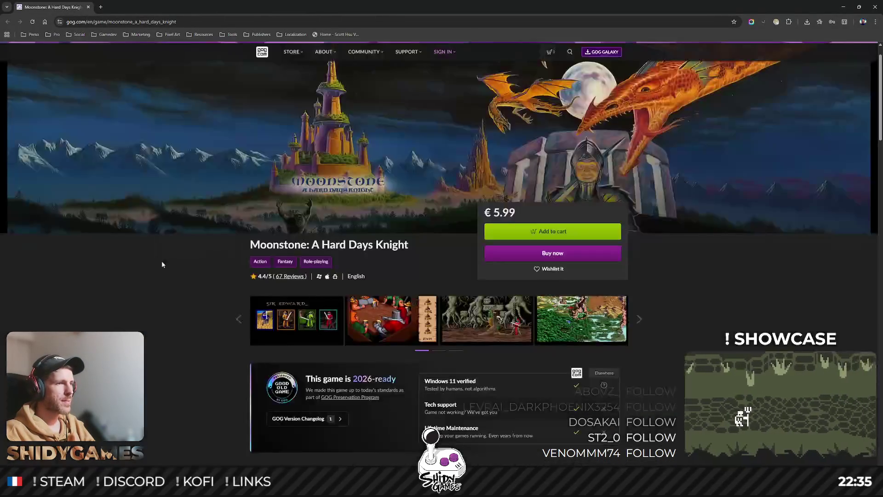
# Step: Enlarge the tavern screenshot and page forward through the Moonstone gallery
pyautogui.click(386, 317)
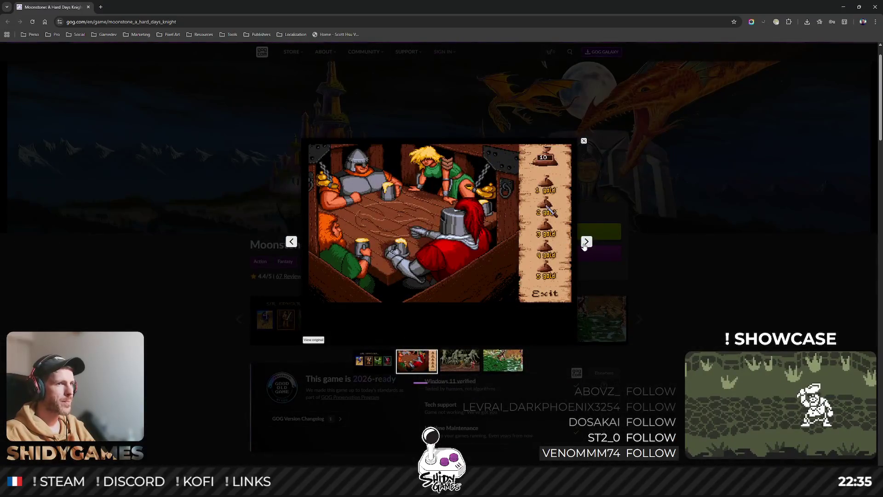
pyautogui.click(586, 242)
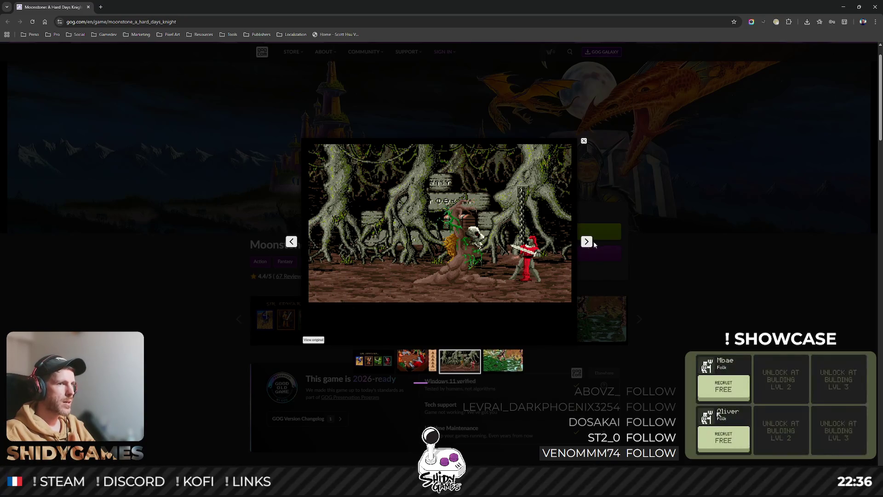
pyautogui.click(587, 241)
pyautogui.click(586, 244)
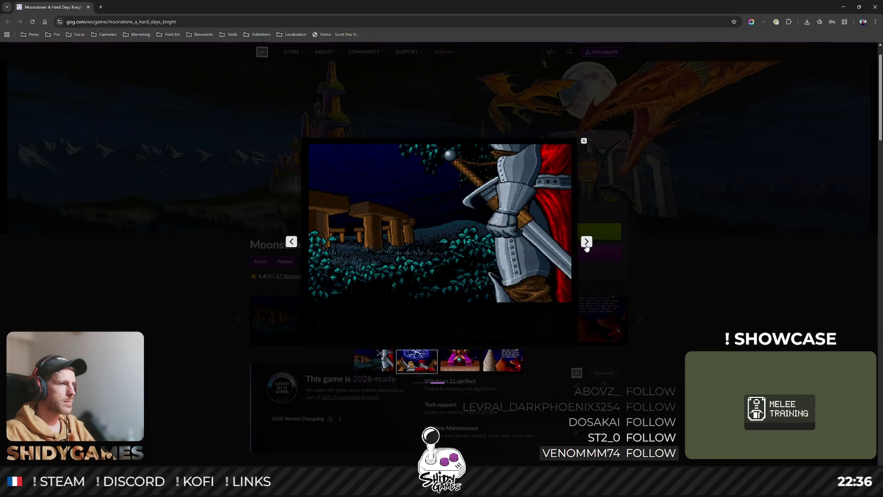
pyautogui.click(586, 243)
pyautogui.click(586, 244)
pyautogui.click(586, 244)
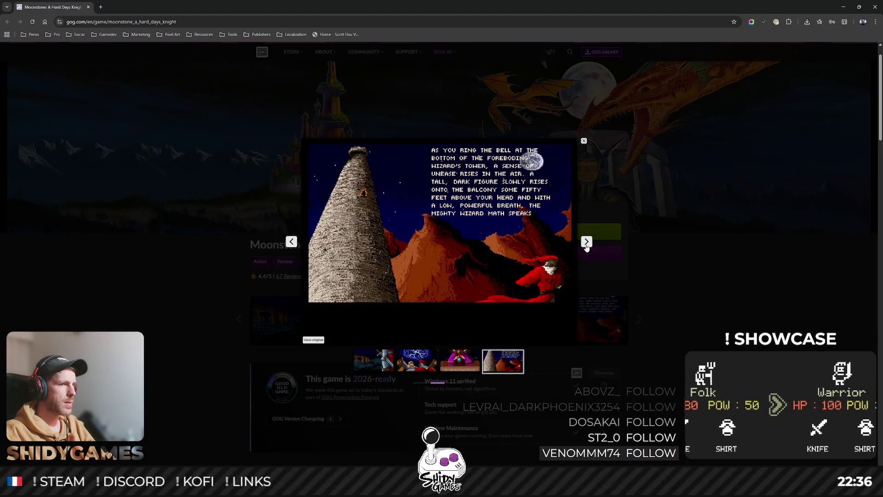
# Step: View the battlefield, dragon, healer shop, Take key and Select a Knight screenshots, then close the browser
pyautogui.click(586, 244)
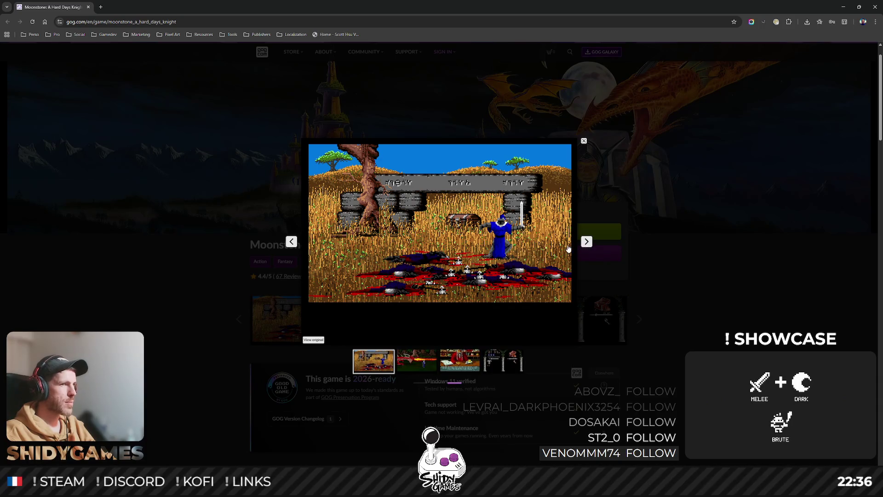
pyautogui.click(587, 244)
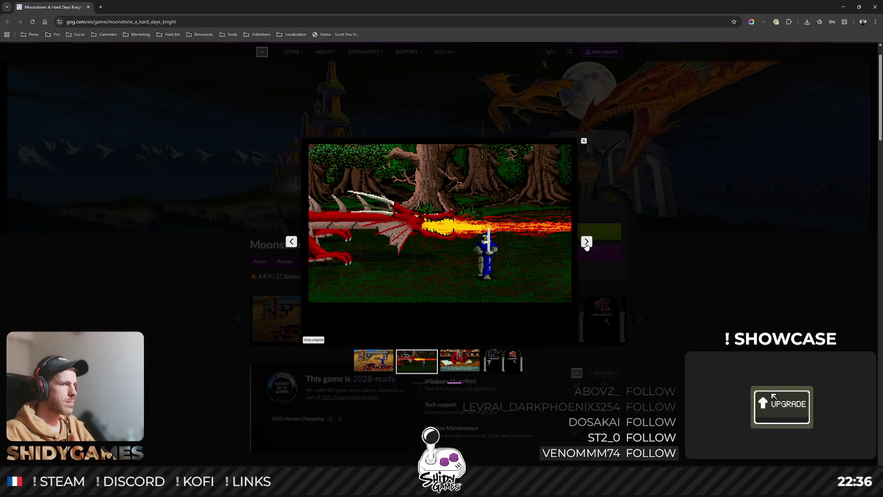
pyautogui.click(586, 242)
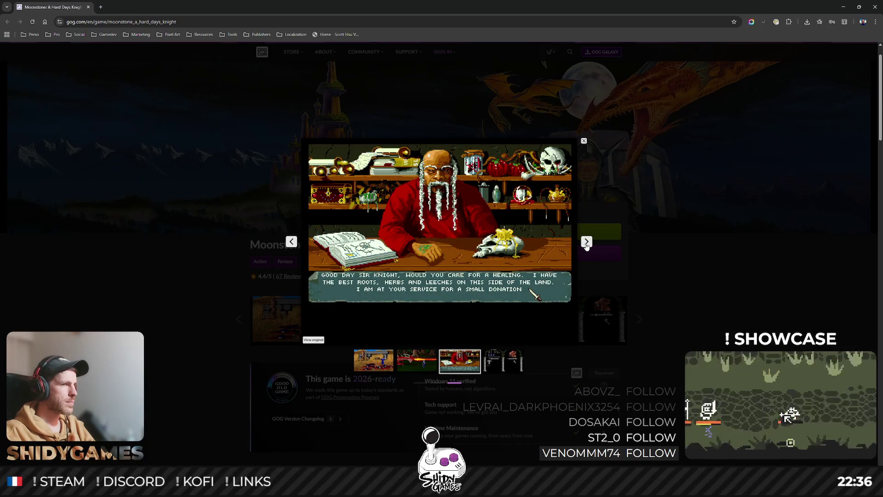
pyautogui.click(587, 243)
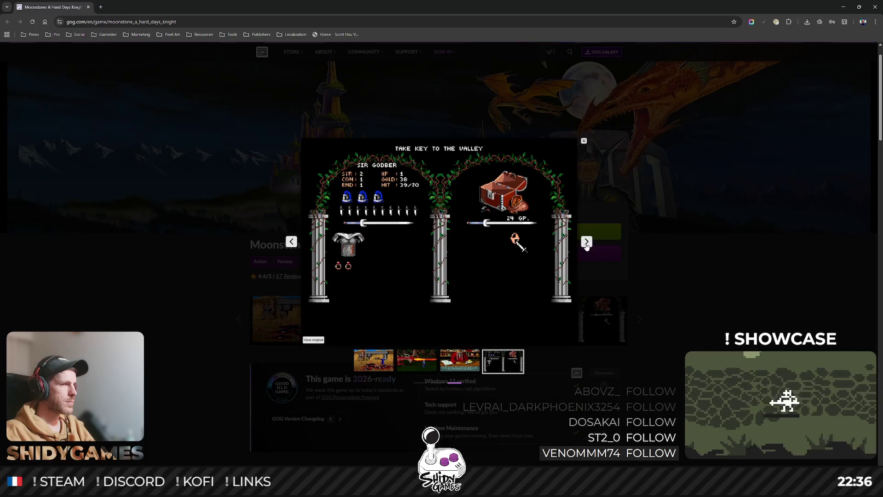
pyautogui.click(586, 243)
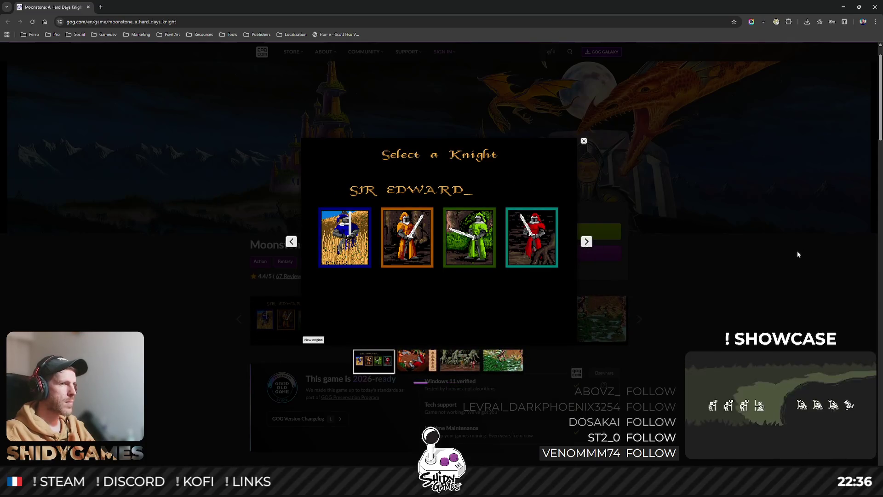
pyautogui.click(796, 250)
pyautogui.click(875, 7)
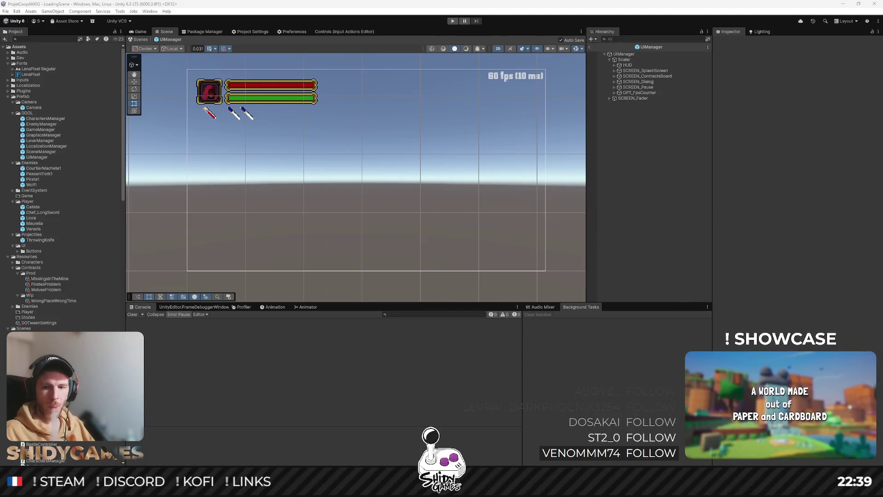
pyautogui.scroll(1, 399, 206)
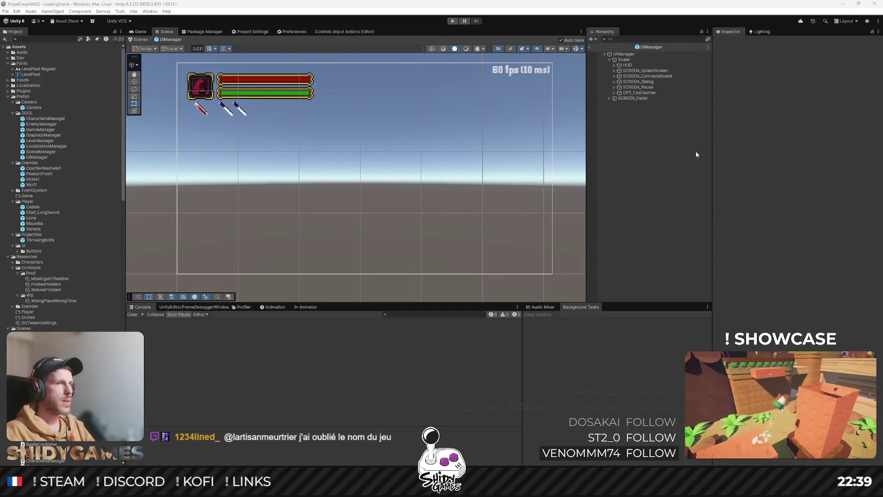
pyautogui.moveTo(462, 159); pyautogui.dragTo(449, 157)
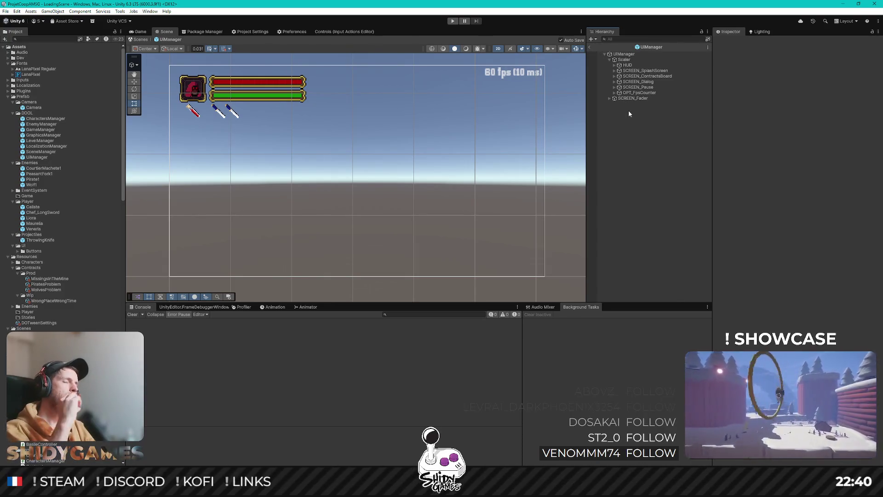
# Step: Set SCREEN_Pause's Alpha to 1, drop CG_Hints, and move the selection to CG_Buttons
pyautogui.click(646, 87)
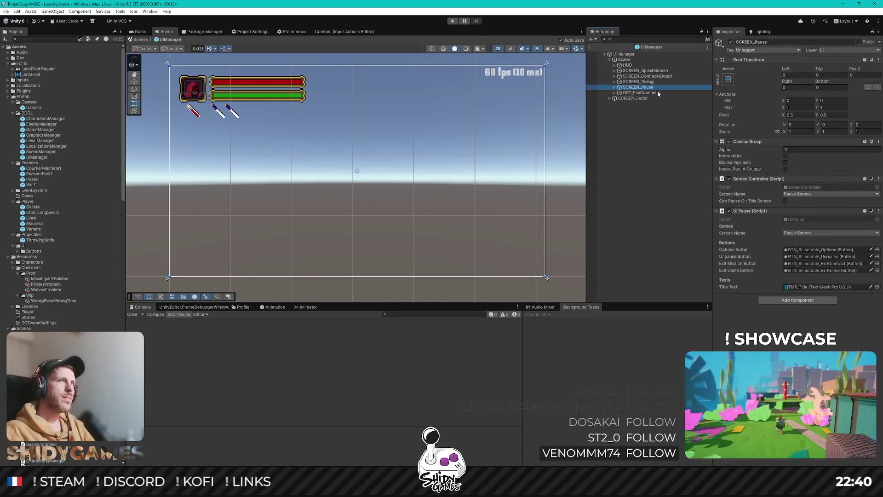
pyautogui.click(796, 149)
pyautogui.write('1')
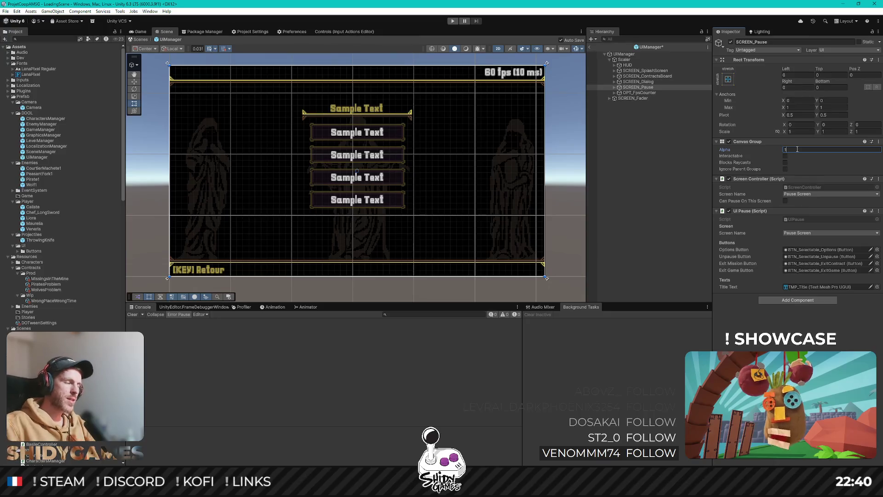
pyautogui.click(614, 87)
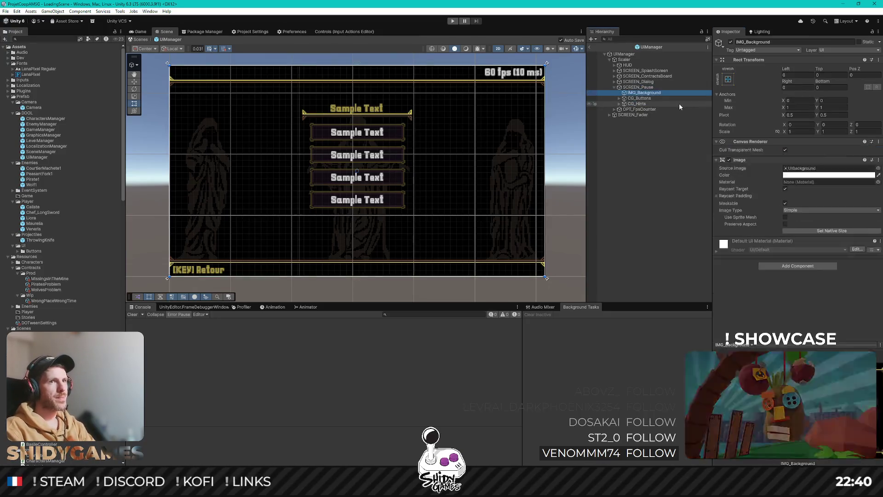
pyautogui.hotkey('ctrl', 'z')
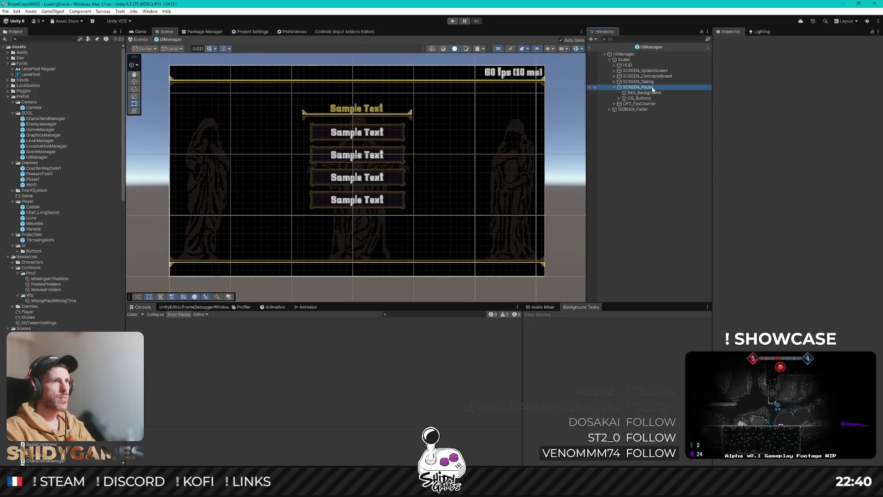
pyautogui.press('Down')
pyautogui.press('Down')
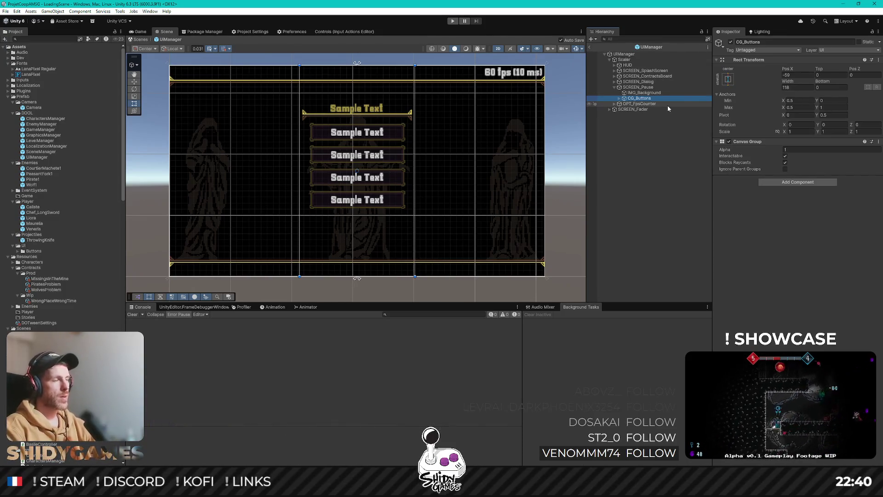
# Step: Create an empty object under SCREEN_Pause named CTN_Options
pyautogui.rightClick(642, 88)
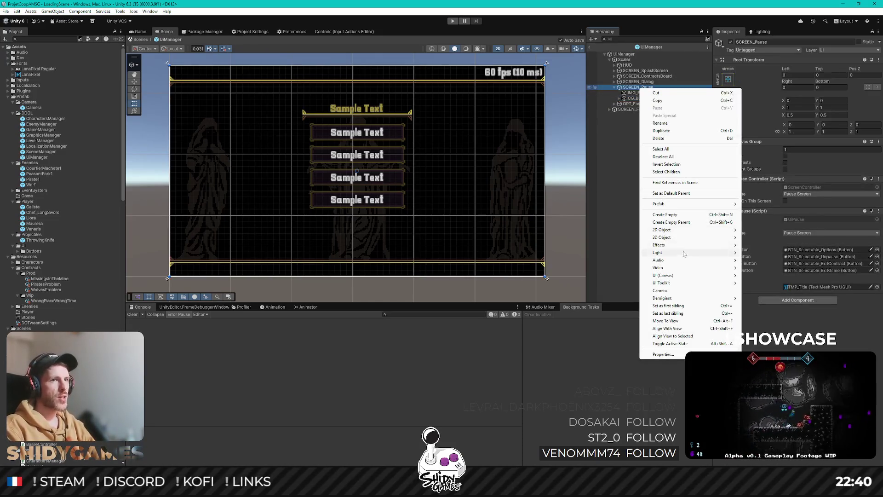
pyautogui.click(687, 216)
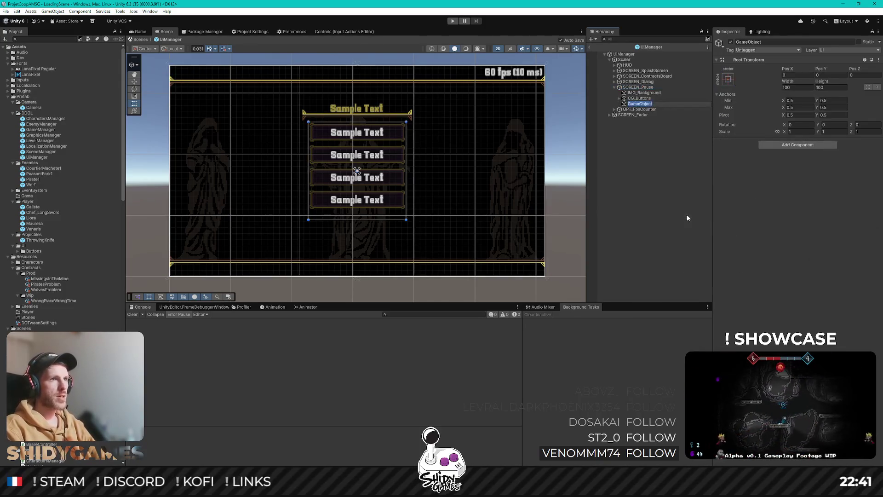
pyautogui.click(727, 80)
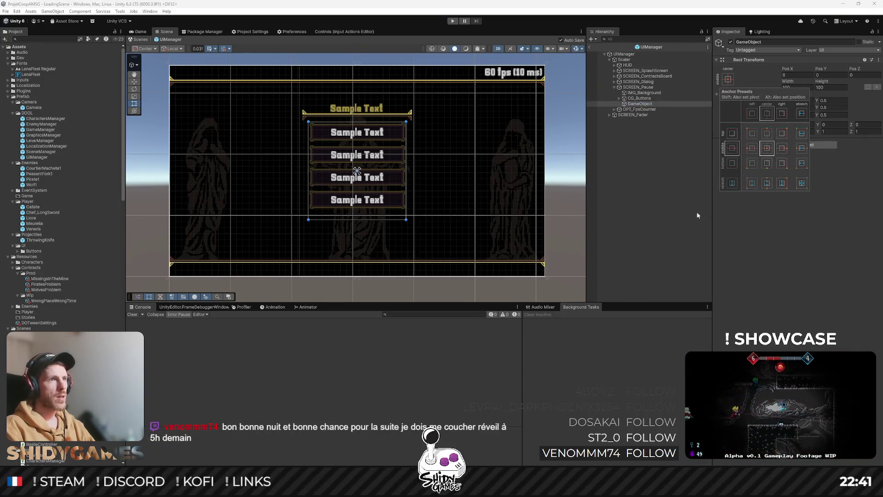
pyautogui.scroll(2, 368, 165)
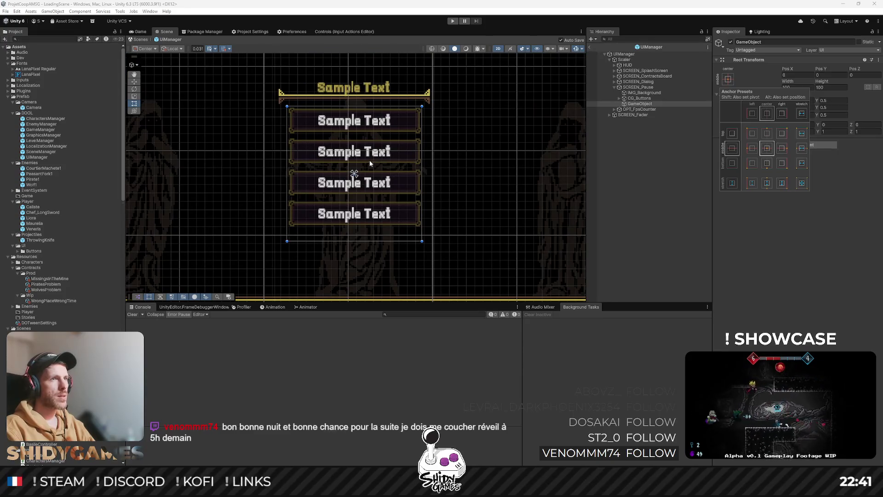
pyautogui.click(808, 73)
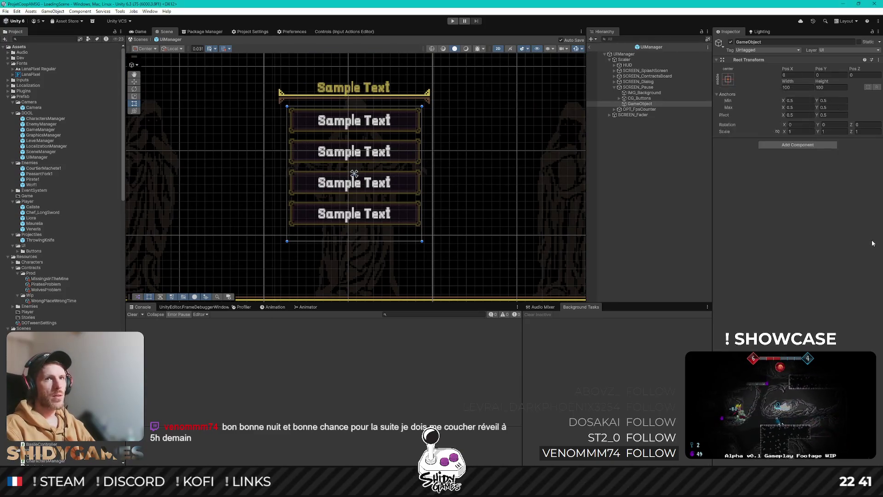
pyautogui.click(646, 105)
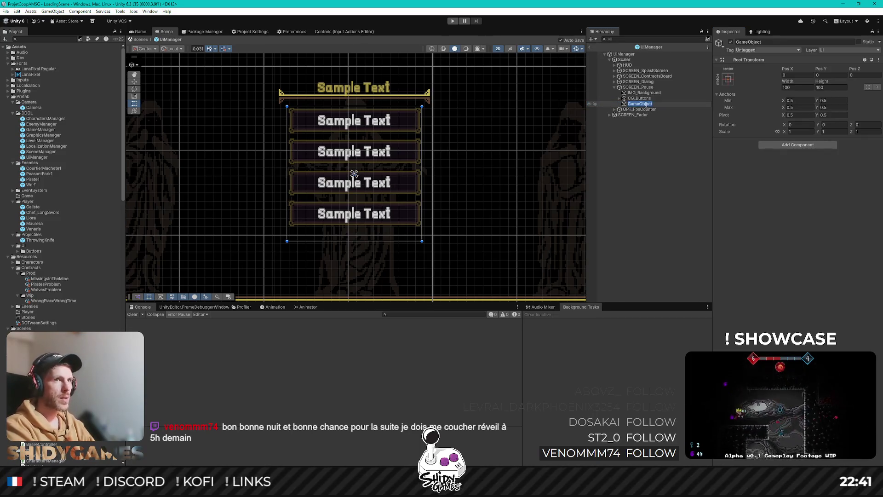
pyautogui.write('CTN_')
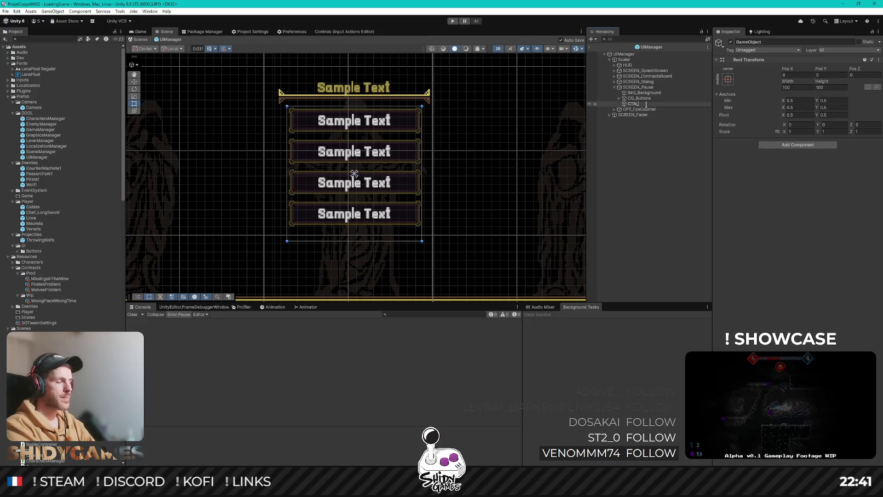
pyautogui.write('Options')
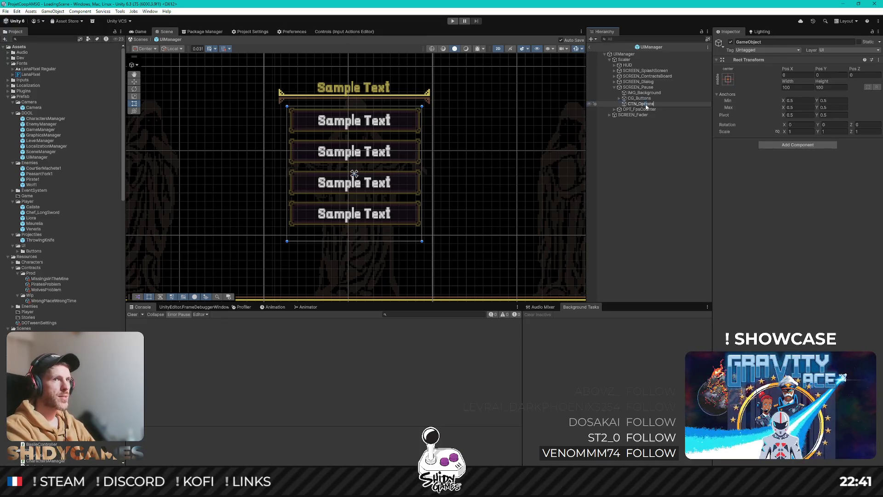
pyautogui.press('Return')
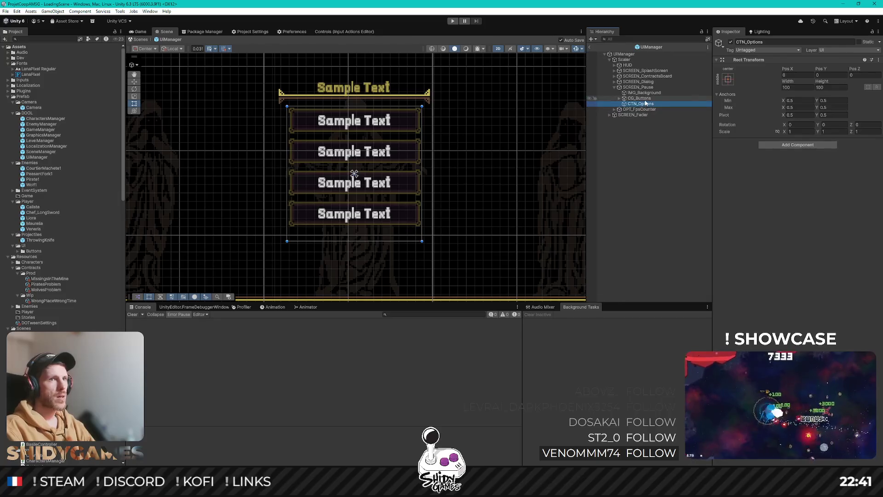
# Step: Add a child LYT_Options inside CTN_Options and give it an Image component
pyautogui.rightClick(645, 103)
pyautogui.click(697, 229)
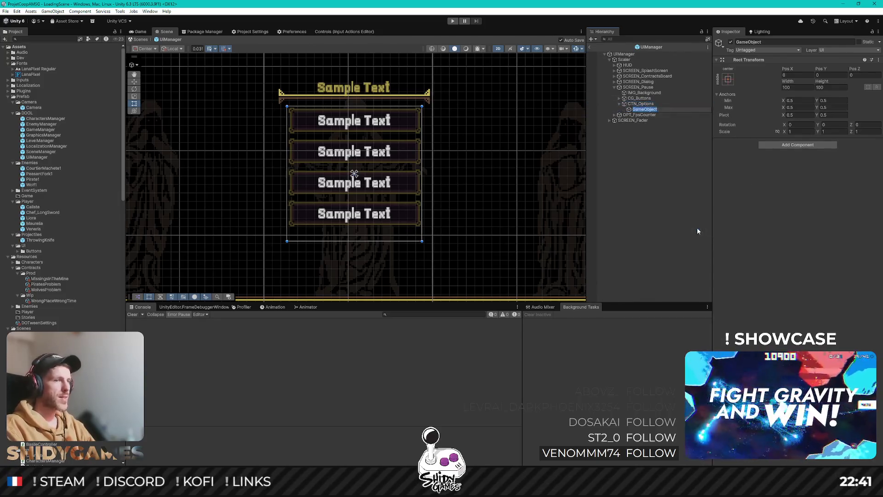
pyautogui.write('LYT_')
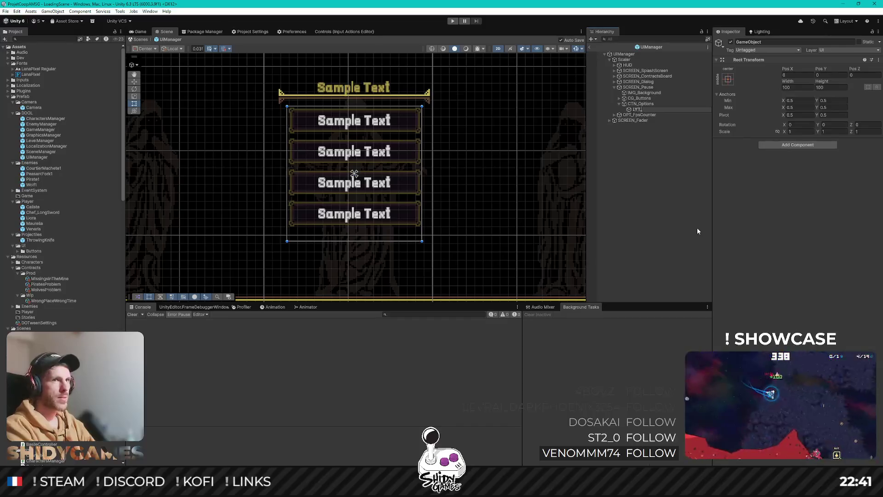
pyautogui.write('Options')
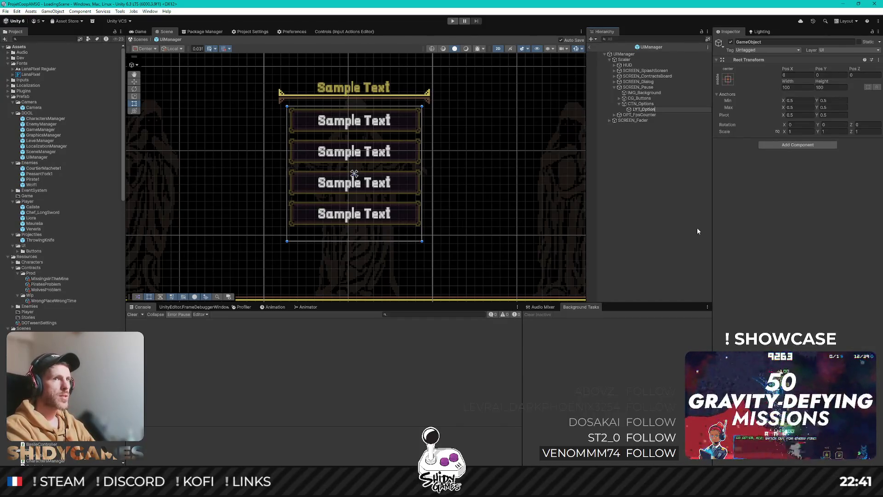
pyautogui.press('Return')
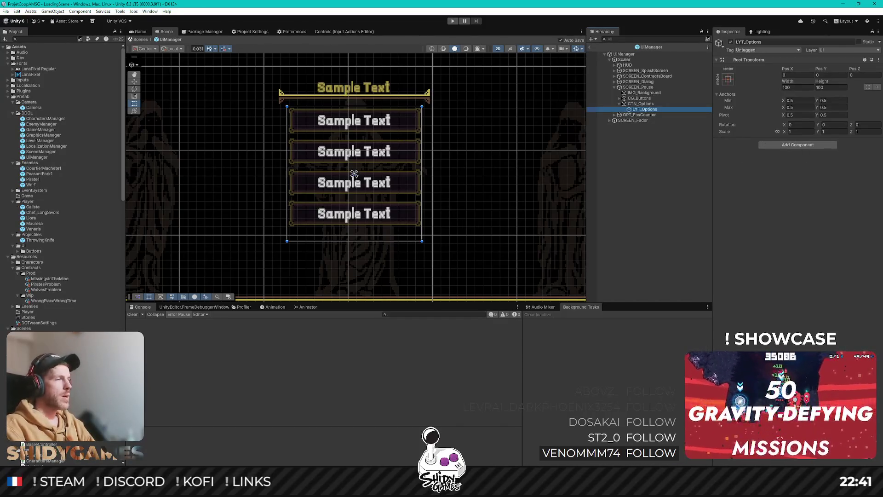
pyautogui.click(776, 145)
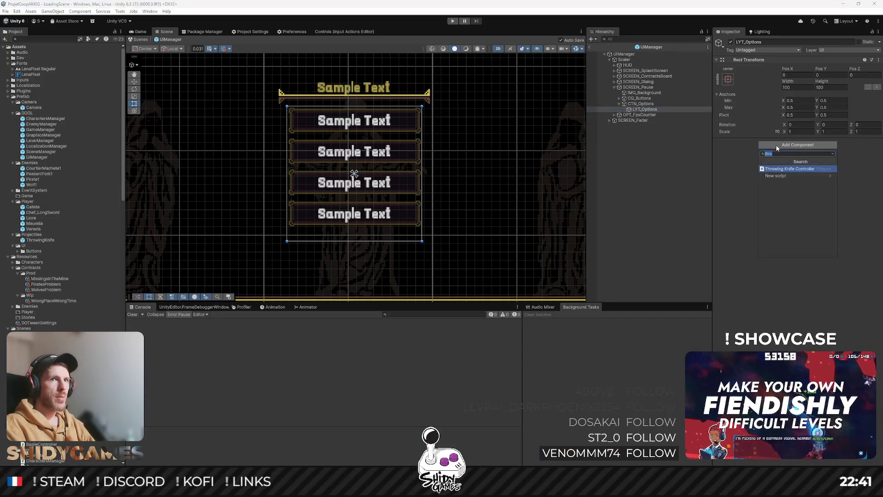
pyautogui.write('image')
pyautogui.press('Return')
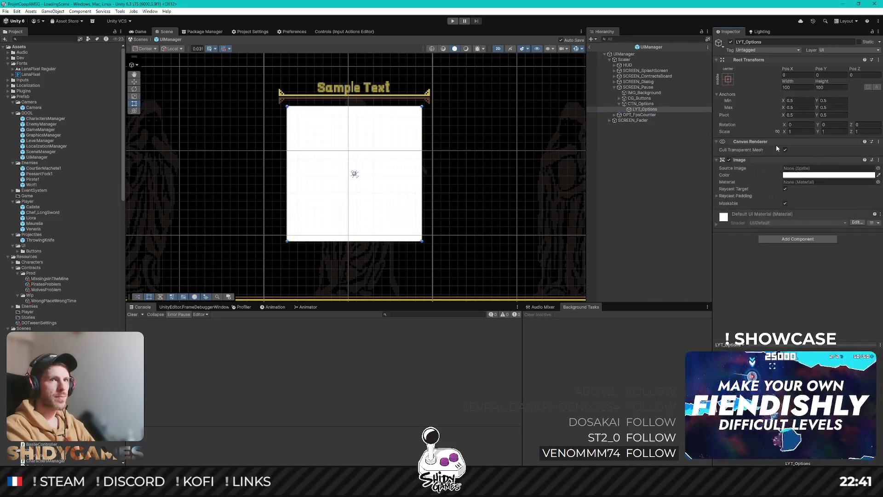
pyautogui.scroll(-10, 78, 239)
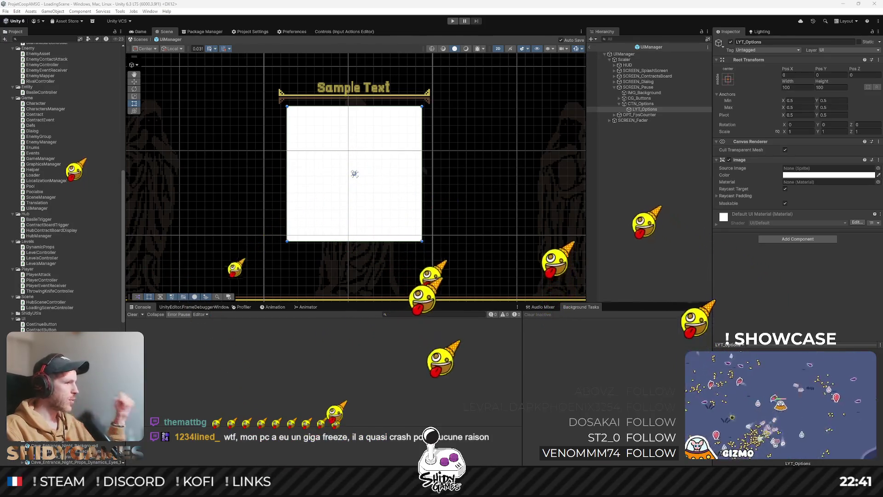
pyautogui.moveTo(202, 488)
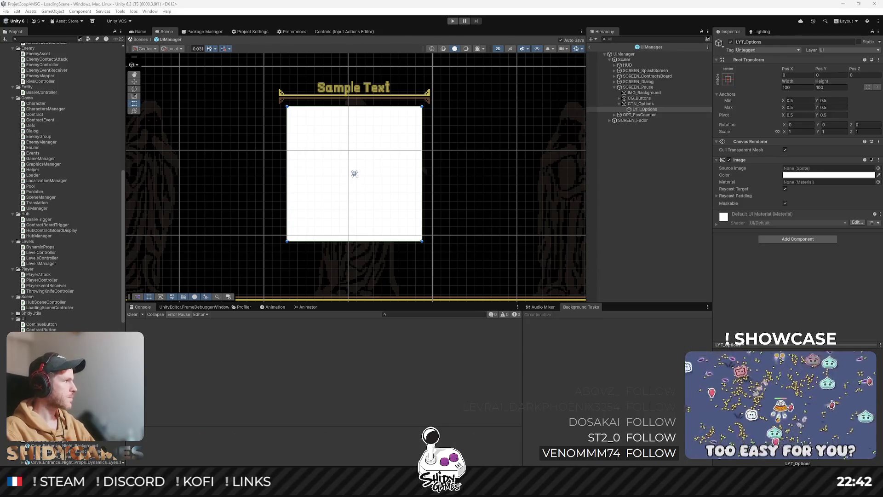
pyautogui.hotkey('alt', 'Tab')
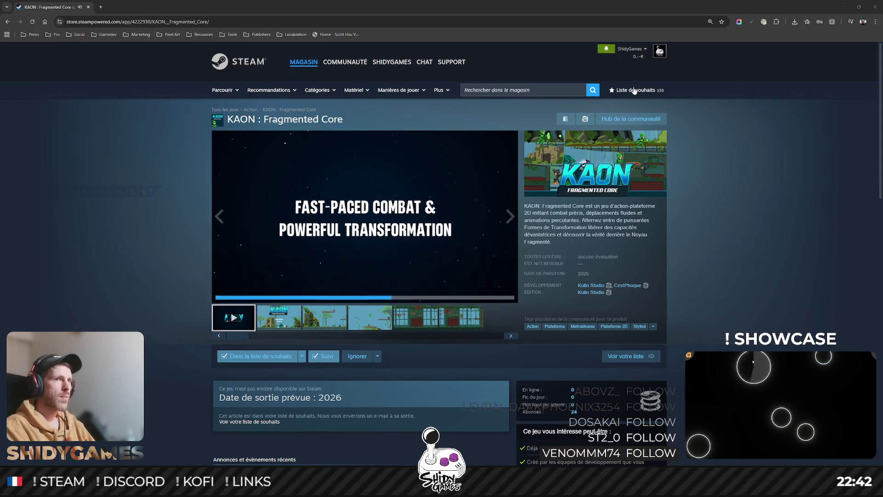
pyautogui.click(843, 7)
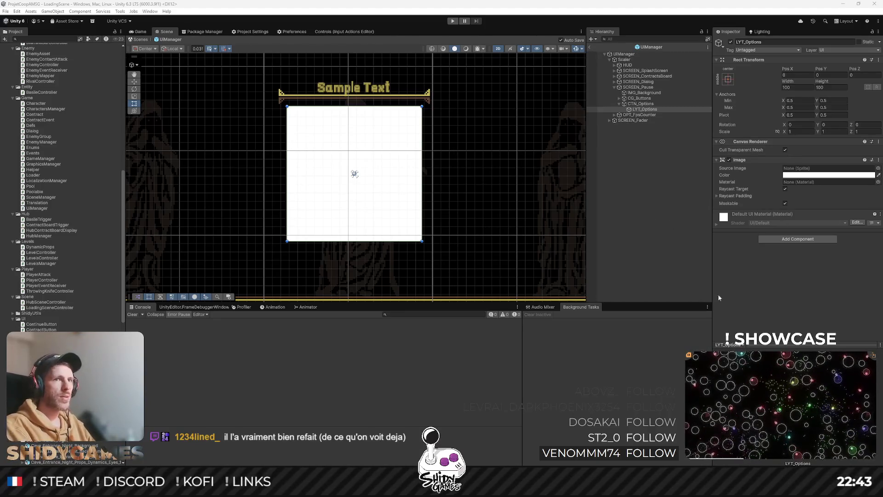
# Step: Drag the Frame_Normal sprite into LYT_Options' Image Source Image field
pyautogui.click(643, 109)
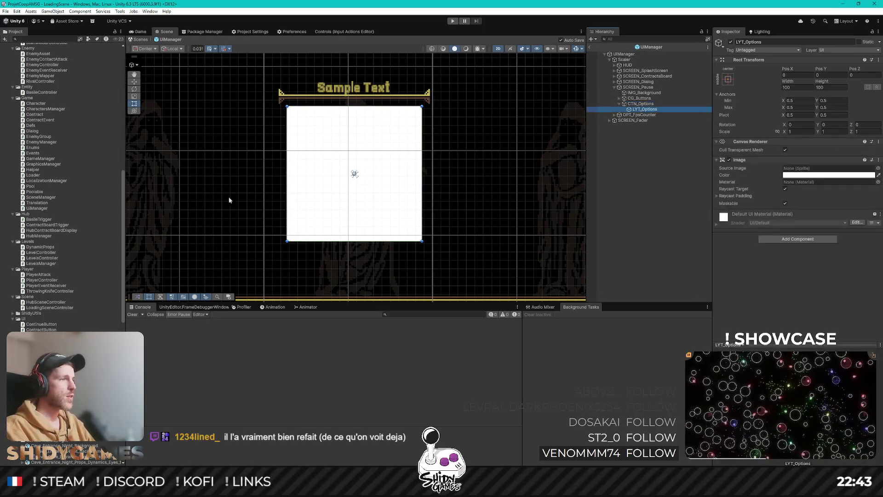
pyautogui.scroll(-8, 82, 286)
pyautogui.scroll(-14, 69, 274)
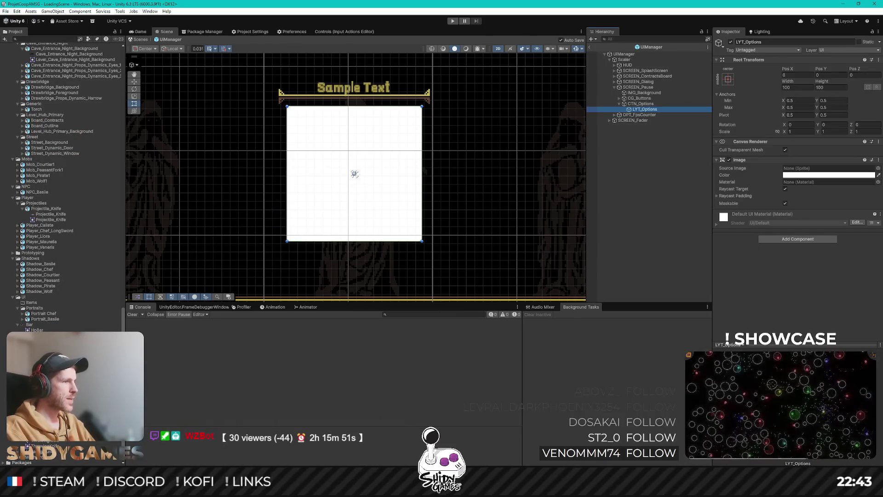
pyautogui.click(46, 385)
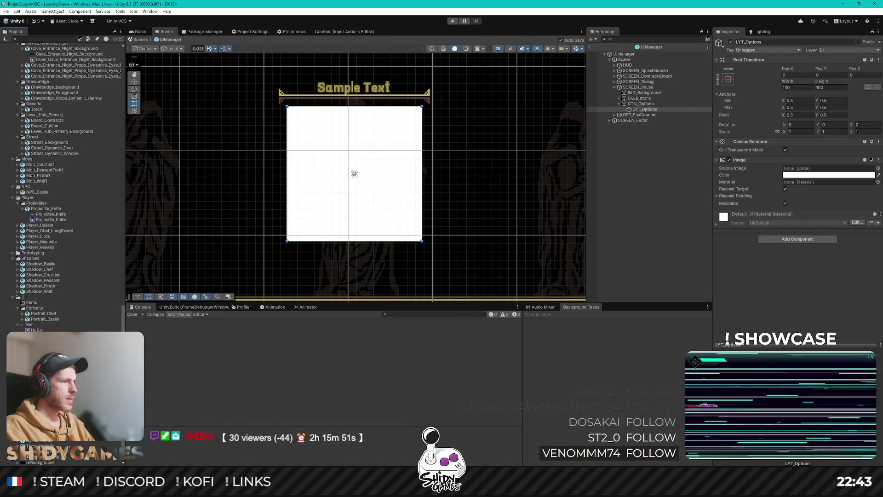
pyautogui.click(644, 109)
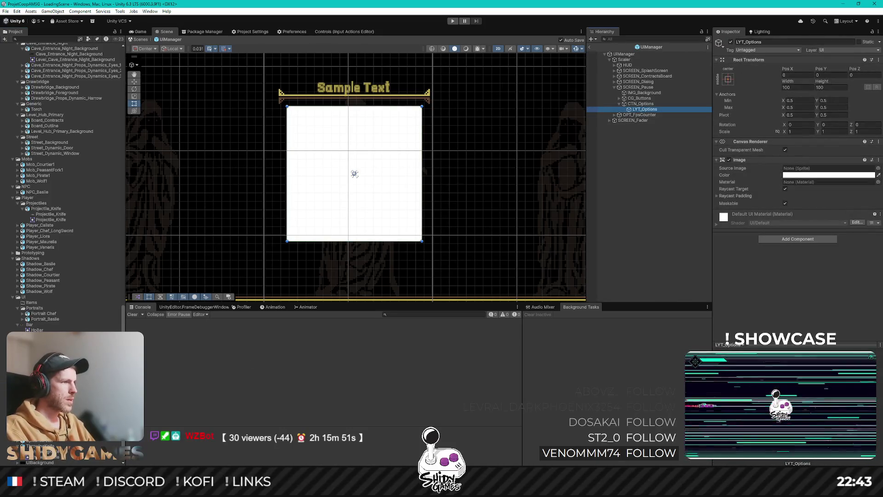
pyautogui.moveTo(46, 385)
pyautogui.mouseDown()
pyautogui.moveTo(729, 311)
pyautogui.moveTo(800, 168)
pyautogui.mouseUp()
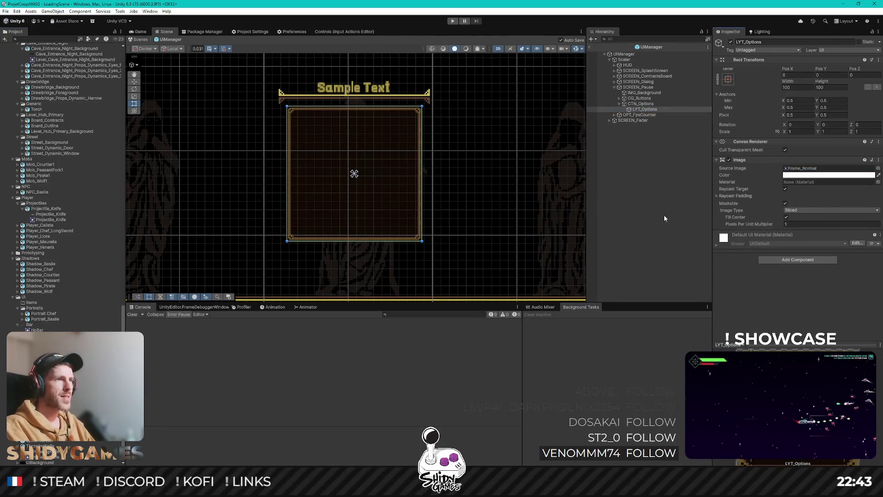
pyautogui.scroll(-2, 419, 205)
pyautogui.scroll(1, 418, 205)
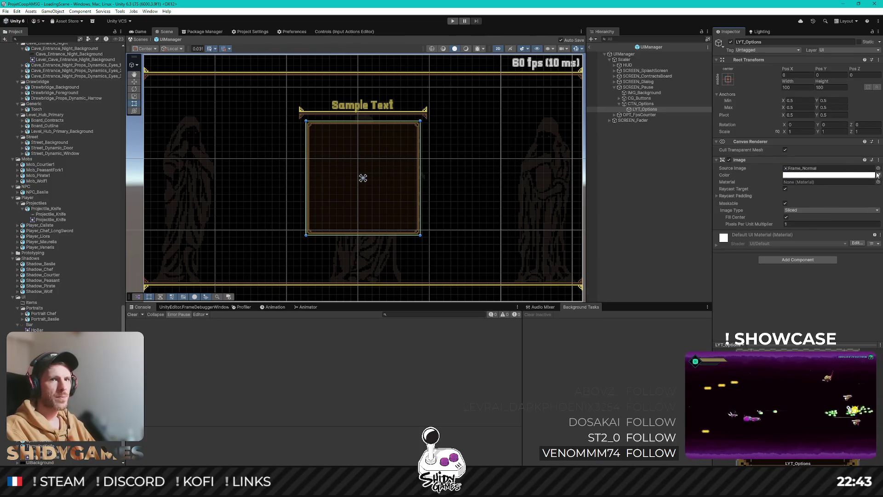
# Step: Set the LYT_Options panel colour's alpha to 0.8
pyautogui.click(873, 175)
pyautogui.click(866, 252)
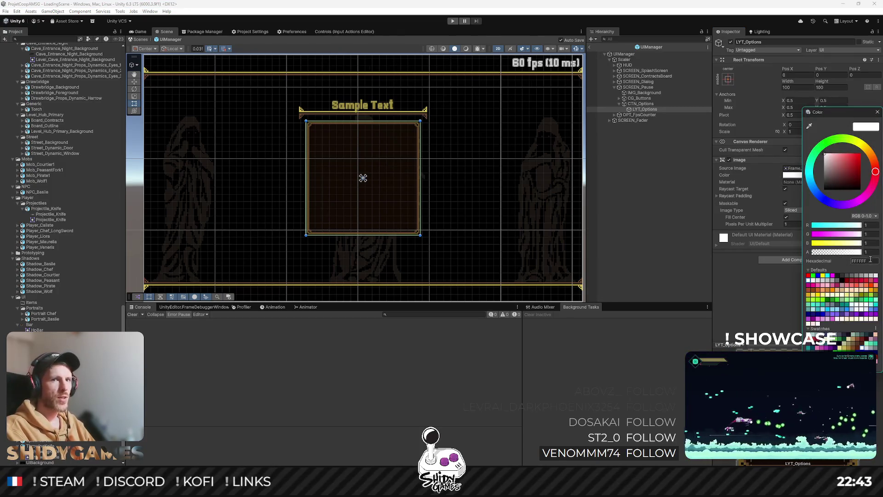
pyautogui.write('0.8')
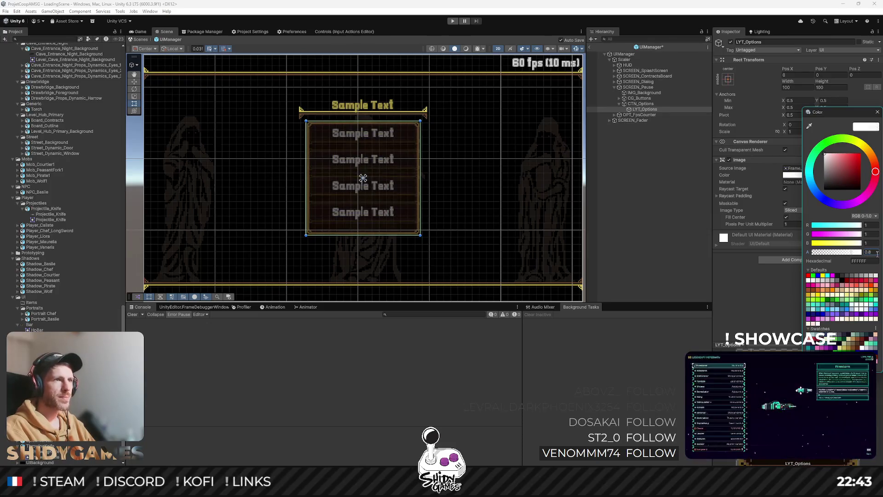
pyautogui.click(786, 254)
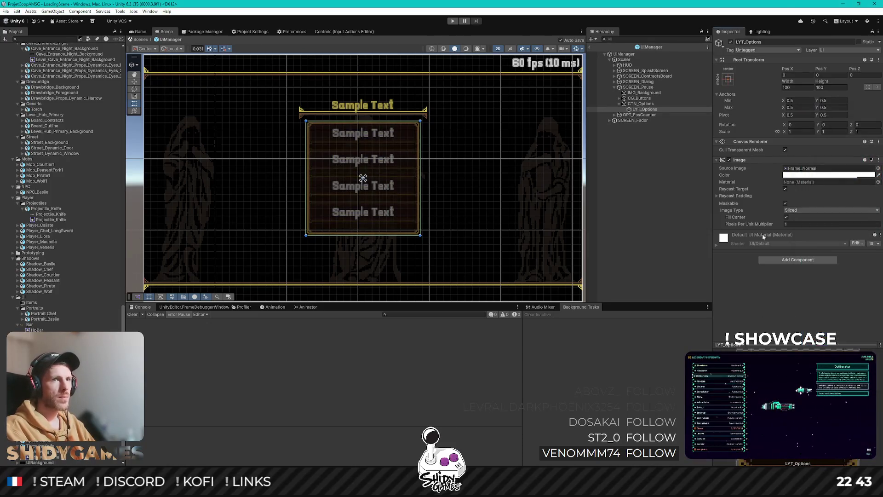
# Step: Resize CTN_Options to Width 200 and Height 150
pyautogui.click(640, 103)
pyautogui.click(798, 87)
pyautogui.write('200')
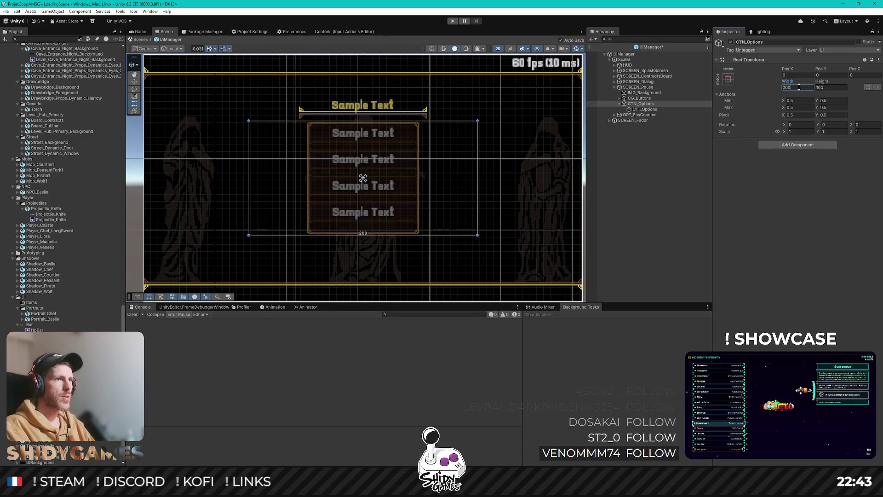
pyautogui.click(833, 87)
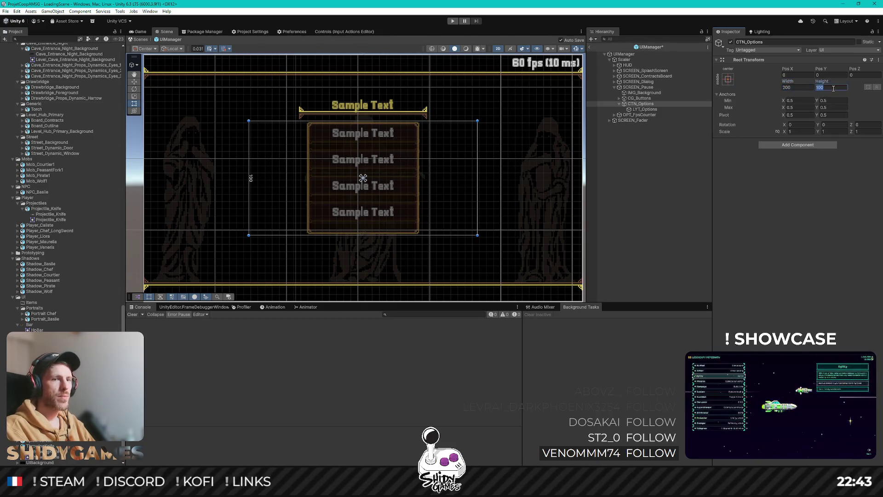
pyautogui.write('200')
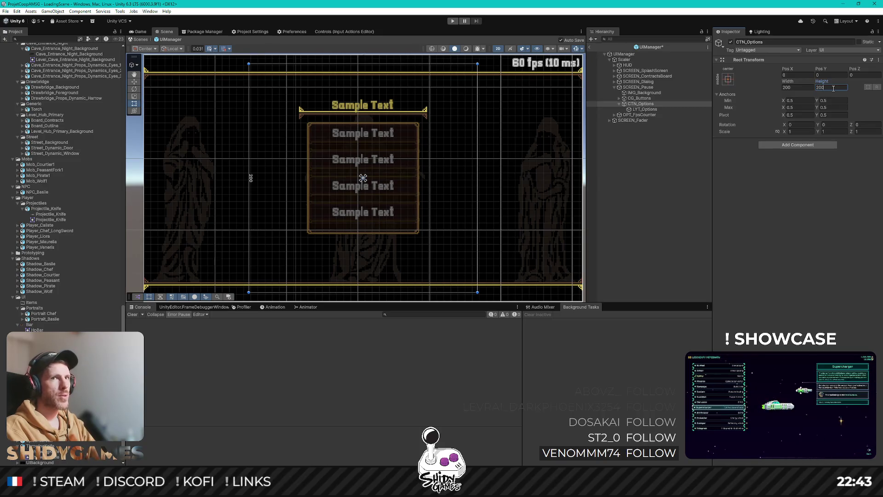
pyautogui.press('BackSpace')
pyautogui.press('BackSpace')
pyautogui.press('BackSpace')
pyautogui.write('150')
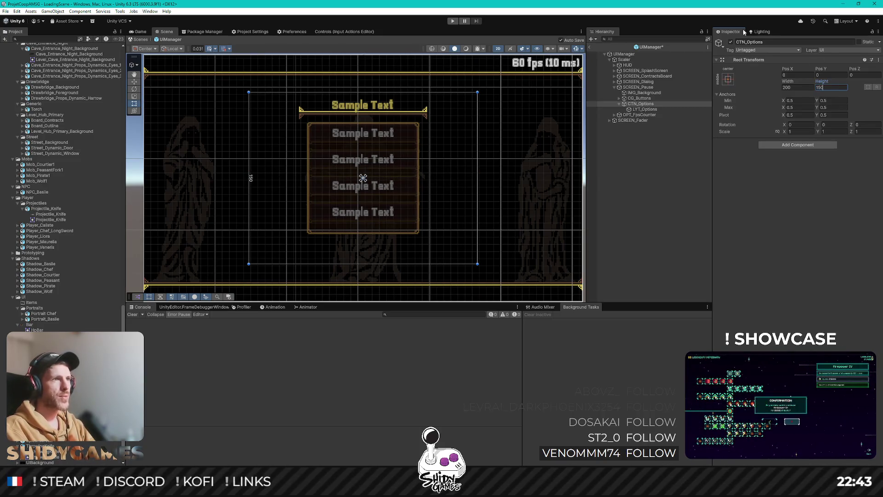
# Step: Apply the stretch-stretch anchor preset so LYT_Options fills CTN_Options
pyautogui.click(648, 110)
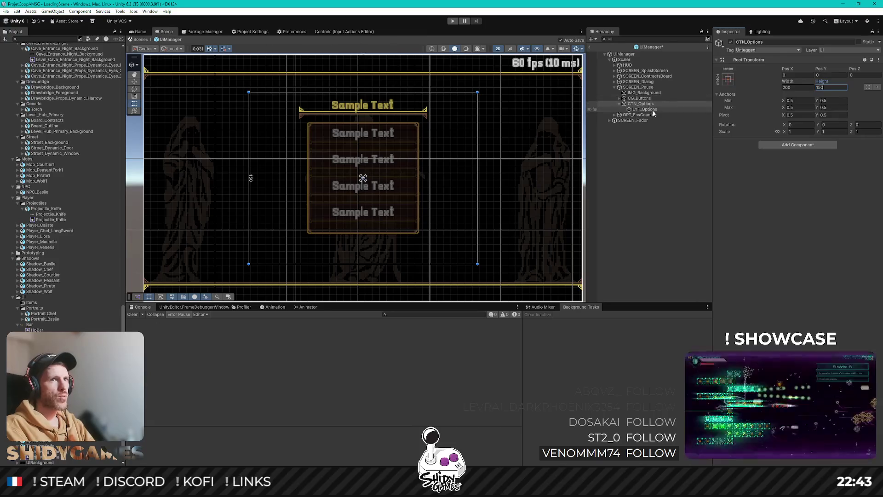
pyautogui.click(728, 79)
pyautogui.keyDown('alt'); pyautogui.click(802, 184); pyautogui.keyUp('alt')
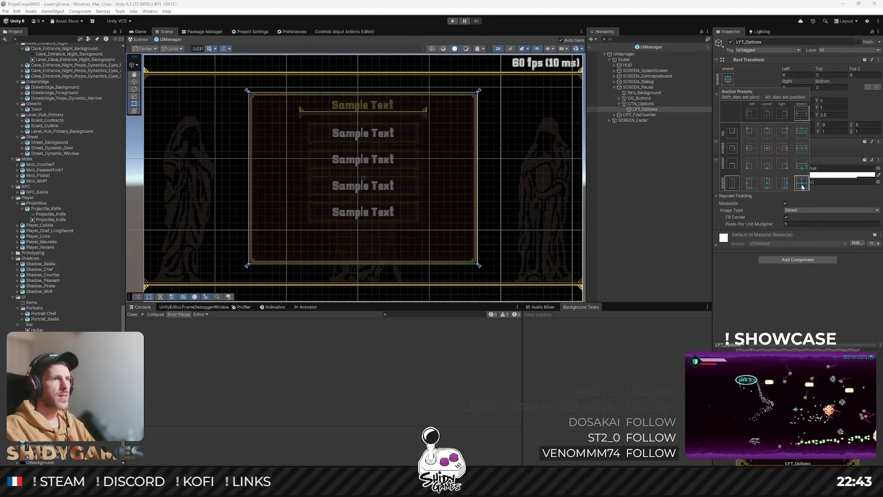
pyautogui.click(667, 201)
pyautogui.scroll(-3, 410, 144)
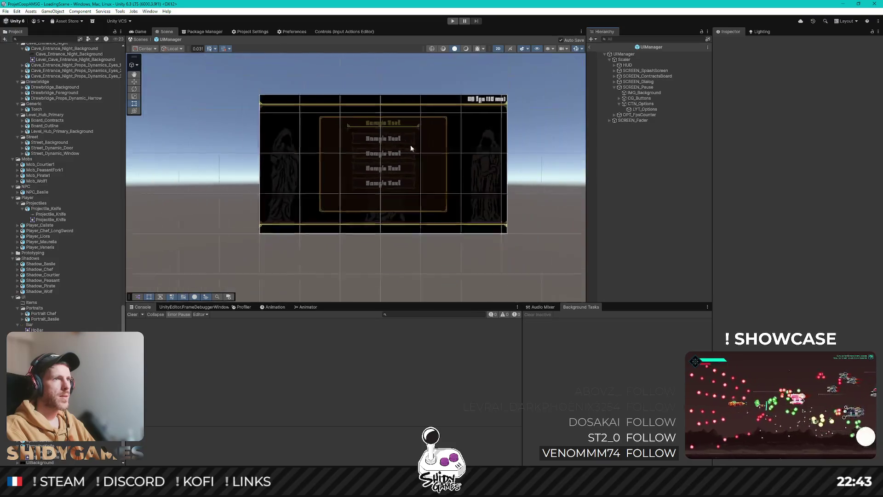
pyautogui.scroll(5, 395, 134)
pyautogui.moveTo(428, 150); pyautogui.dragTo(390, 135)
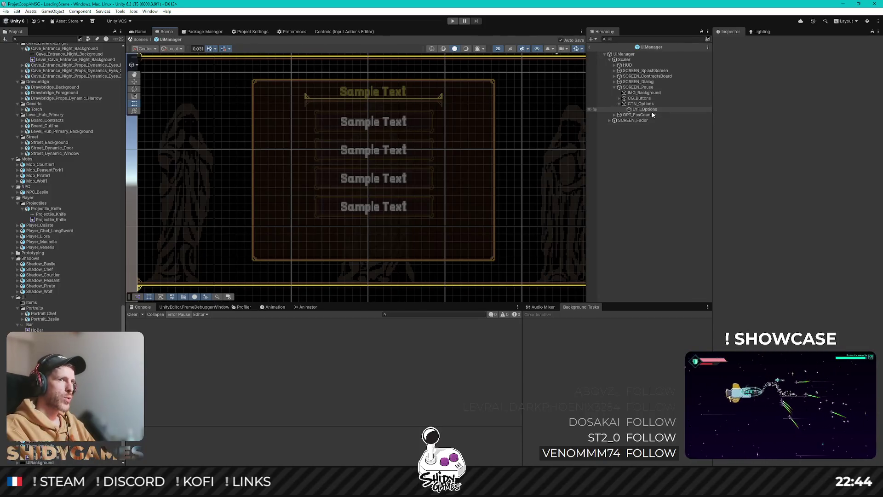
# Step: Duplicate BTN_Options and move the copy under LYT_Options
pyautogui.click(618, 98)
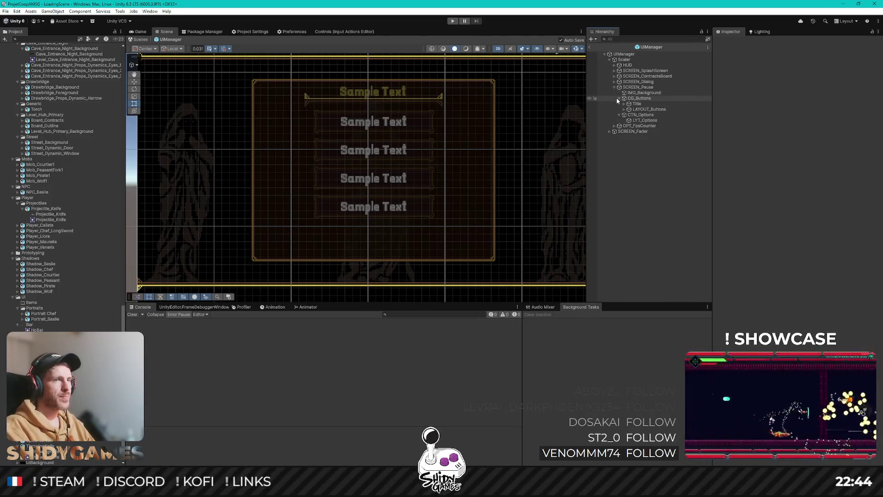
pyautogui.click(624, 109)
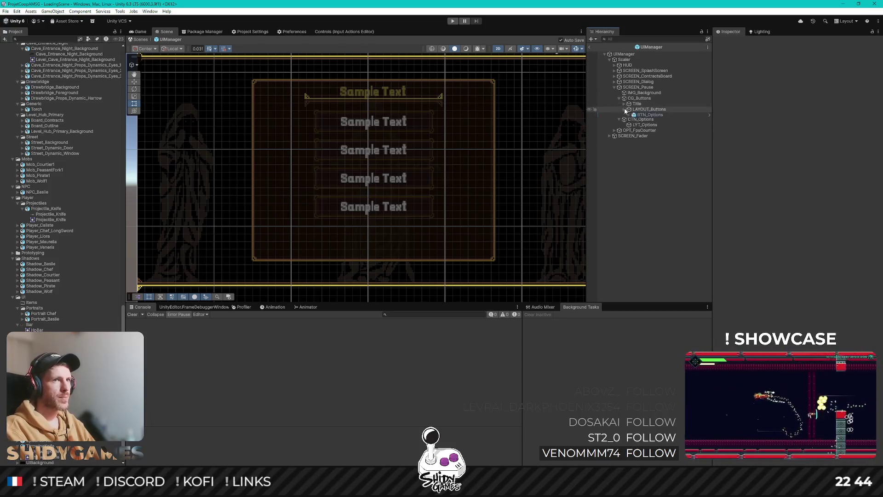
pyautogui.click(650, 115)
pyautogui.hotkey('ctrl', 'd')
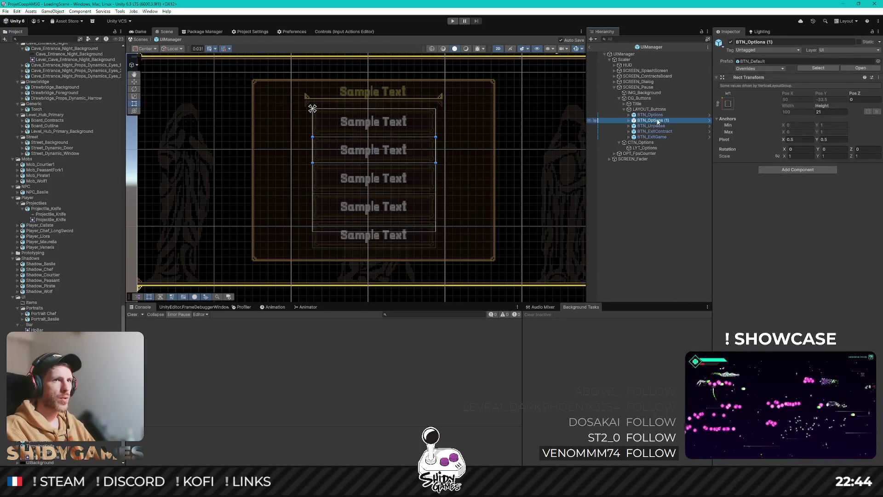
pyautogui.moveTo(653, 151); pyautogui.dragTo(660, 144)
pyautogui.click(624, 142)
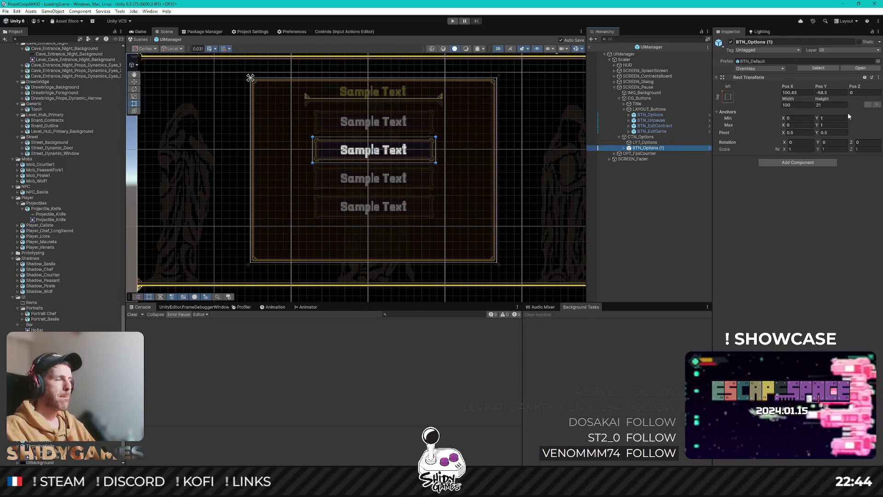
# Step: Anchor the copied button bottom-centre and raise it to Pos Y 20.5
pyautogui.click(823, 92)
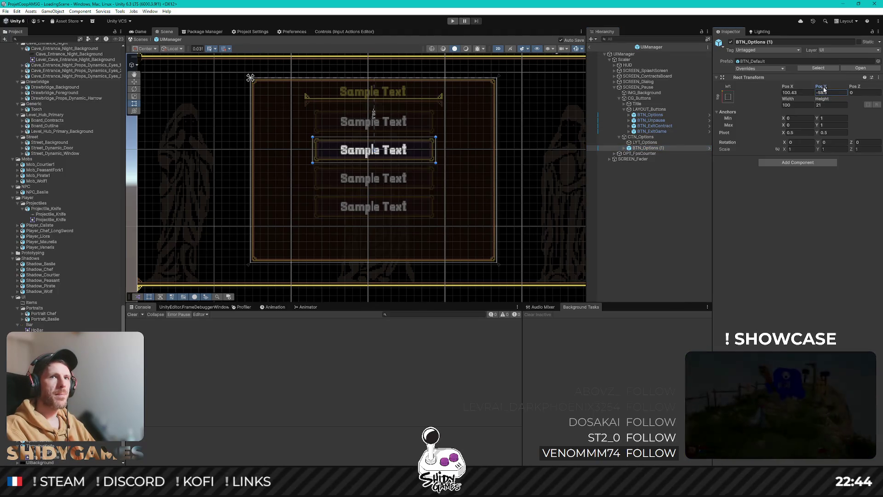
pyautogui.click(728, 96)
pyautogui.keyDown('alt'); pyautogui.keyDown('shift'); pyautogui.click(767, 183); pyautogui.keyUp('shift'); pyautogui.keyUp('alt')
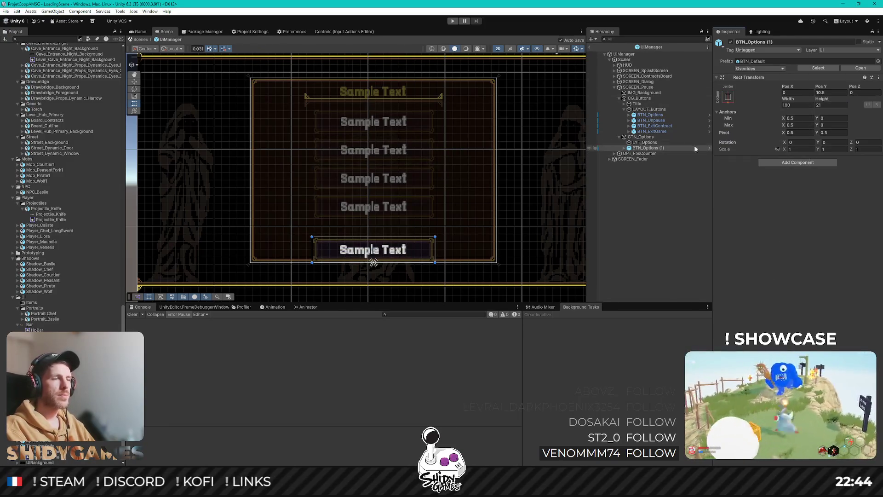
pyautogui.click(835, 93)
pyautogui.press('End')
pyautogui.write('+10')
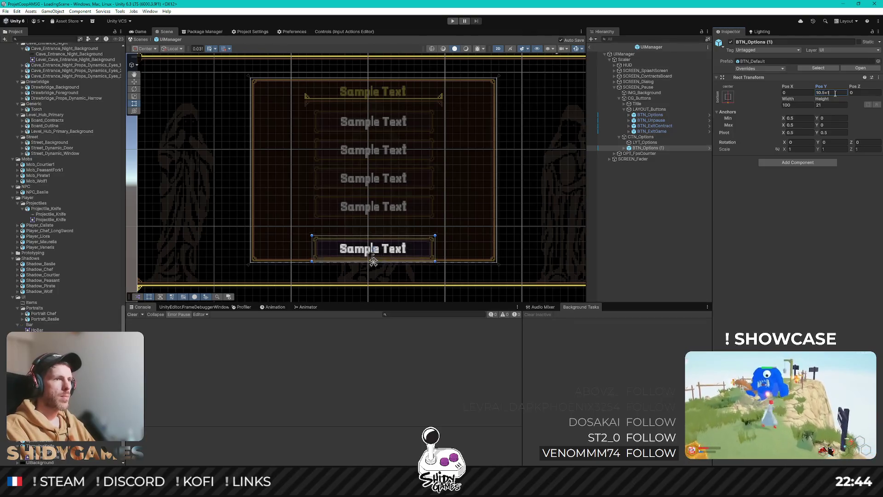
pyautogui.press('Return')
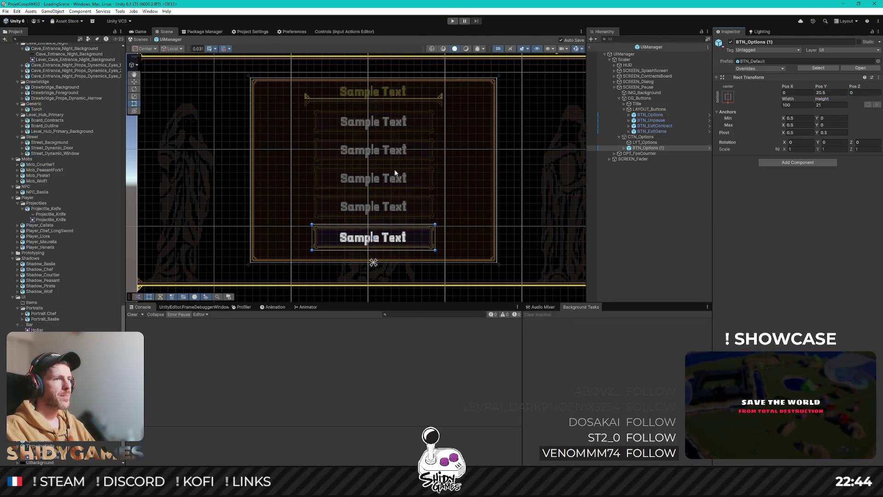
pyautogui.scroll(1, 438, 150)
pyautogui.scroll(-1, 417, 166)
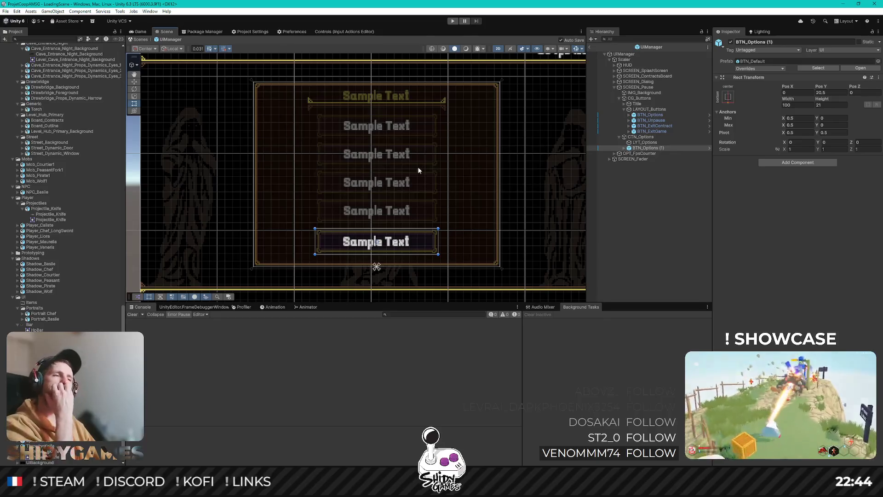
# Step: Set CTN_Options Height to 175
pyautogui.click(652, 137)
pyautogui.click(828, 87)
pyautogui.write('1')
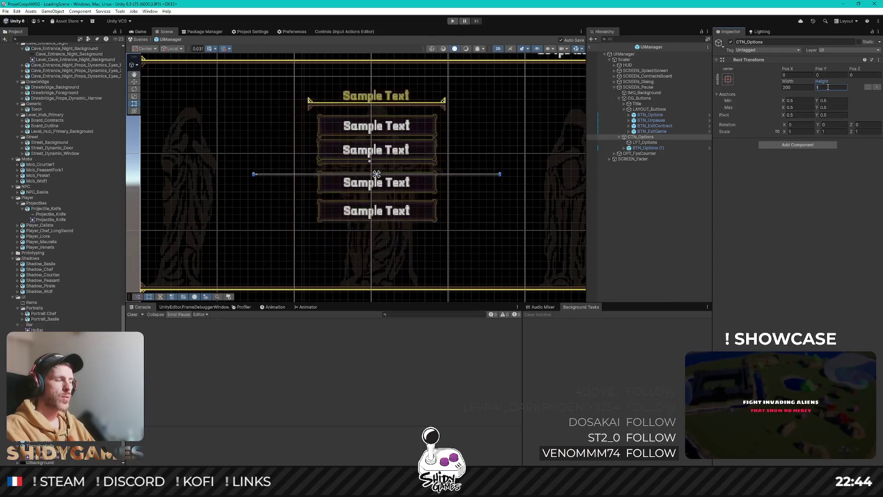
pyautogui.write('70')
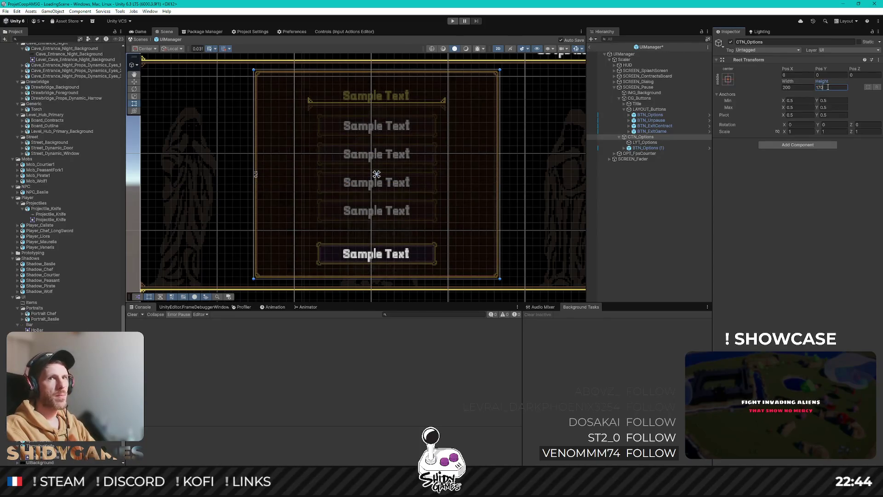
pyautogui.press('BackSpace')
pyautogui.press('BackSpace')
pyautogui.write('8')
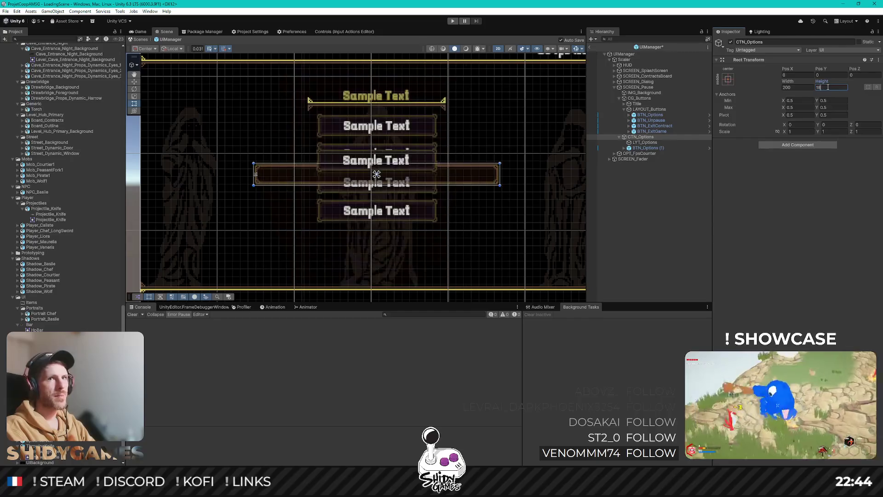
pyautogui.write('75')
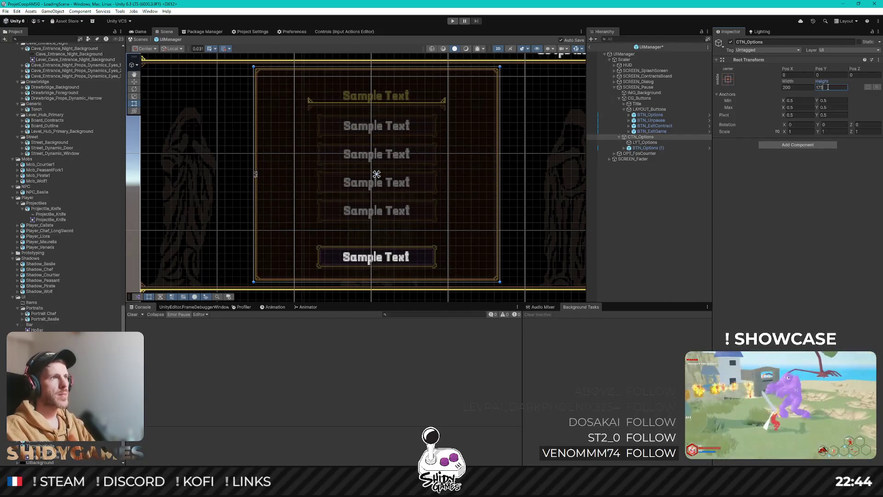
pyautogui.click(606, 198)
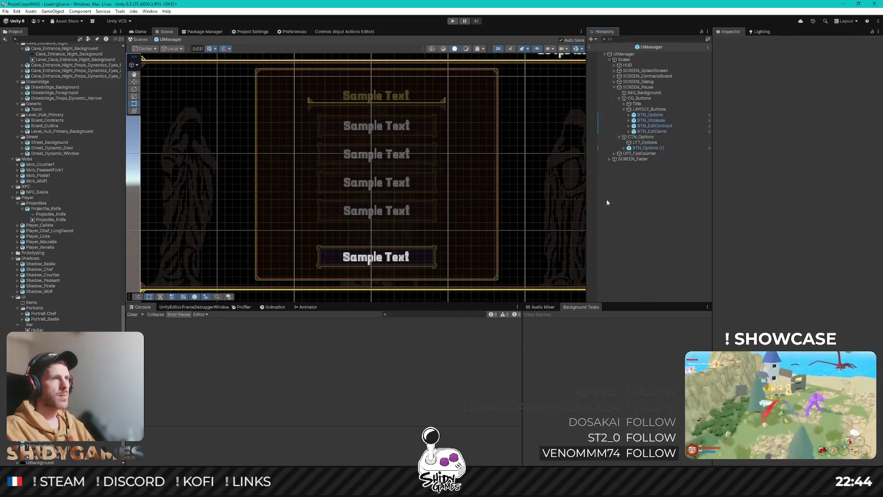
pyautogui.scroll(-2, 442, 181)
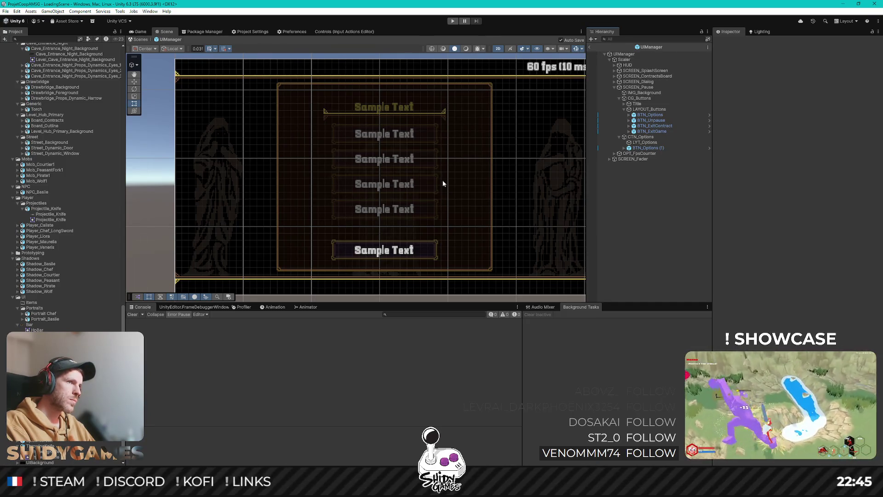
# Step: Set CTN_Options Width to 260 and reselect the BTN_Options (1) copy
pyautogui.click(650, 143)
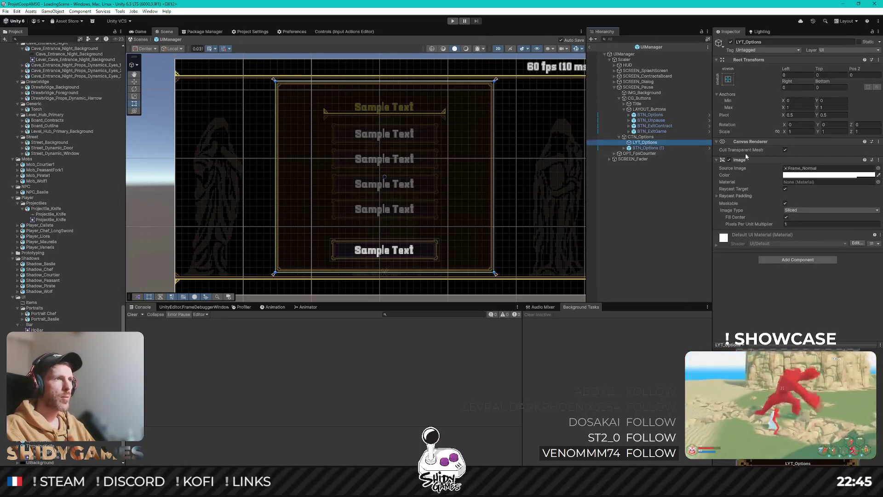
pyautogui.click(640, 137)
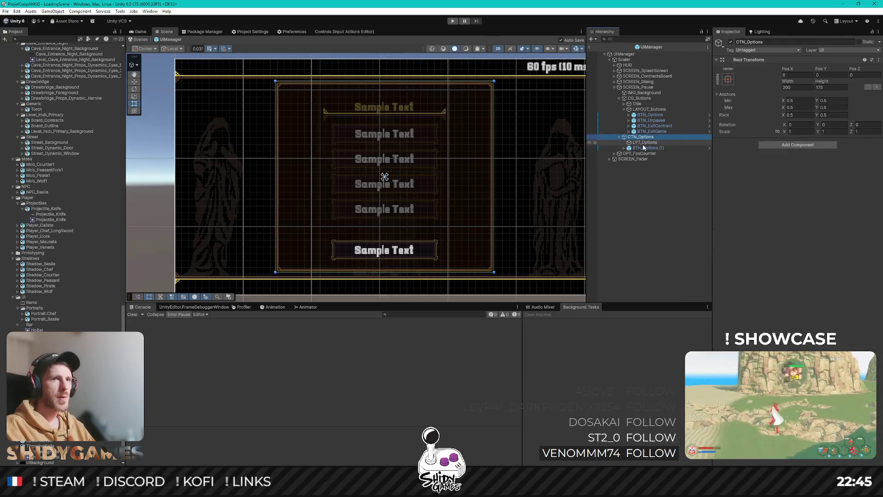
pyautogui.doubleClick(794, 87)
pyautogui.write('250')
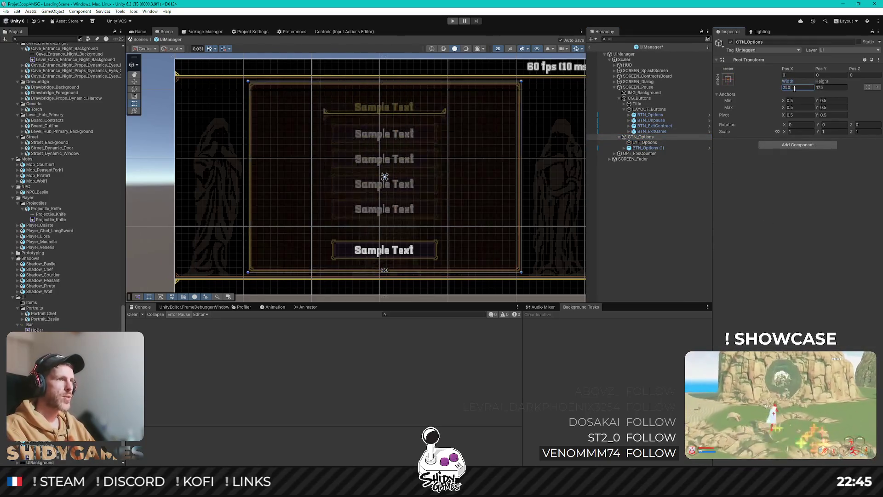
pyautogui.press('BackSpace')
pyautogui.press('BackSpace')
pyautogui.write('60')
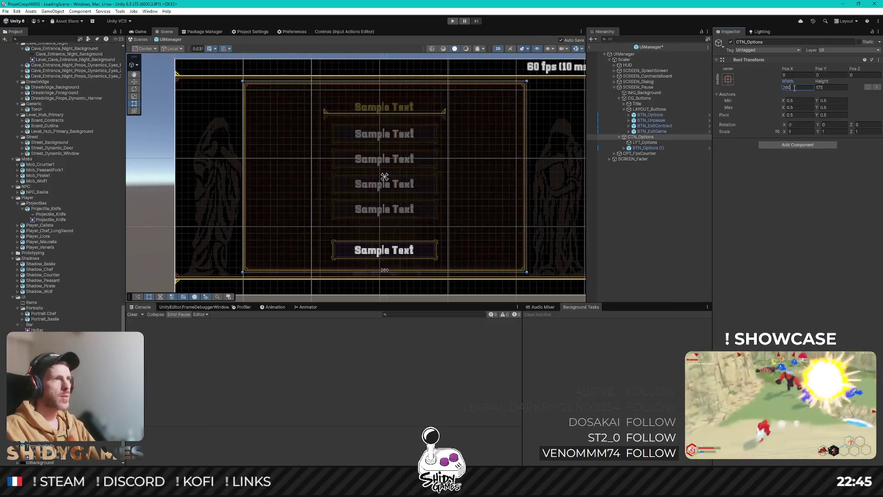
pyautogui.click(601, 224)
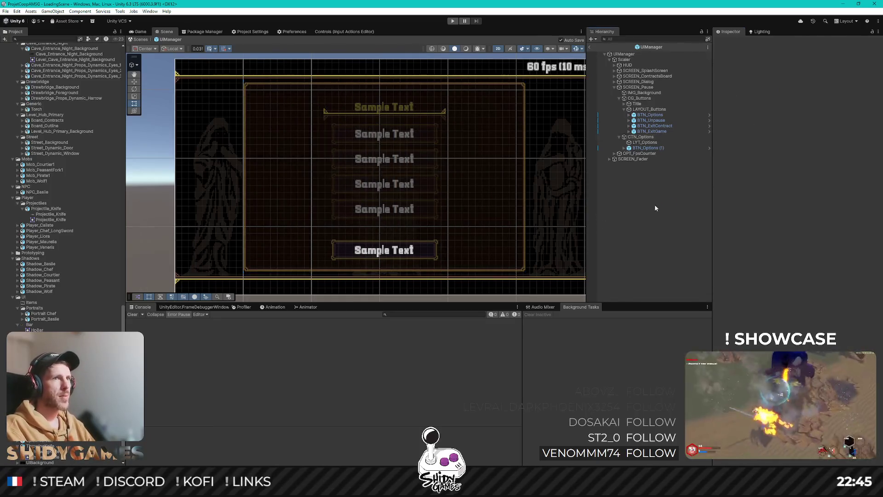
pyautogui.moveTo(498, 177)
pyautogui.mouseDown()
pyautogui.moveTo(447, 175)
pyautogui.moveTo(490, 176)
pyautogui.mouseUp()
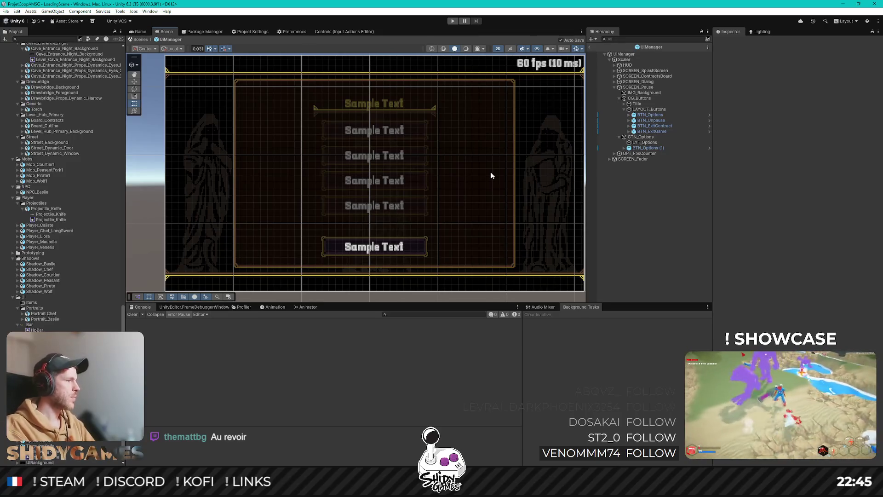
pyautogui.click(667, 148)
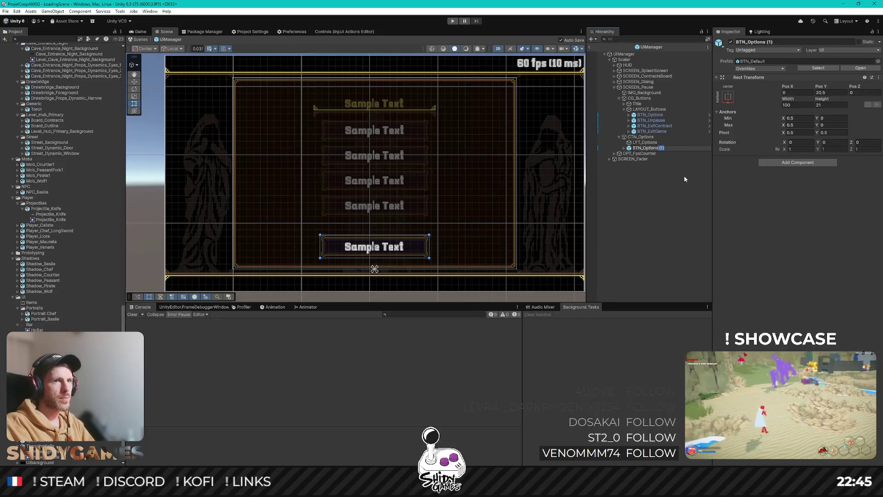
# Step: Rename BTN_Options (1) to BTN_LeaveOptions
pyautogui.press('BackSpace')
pyautogui.press('BackSpace')
pyautogui.press('BackSpace')
pyautogui.write('Lea')
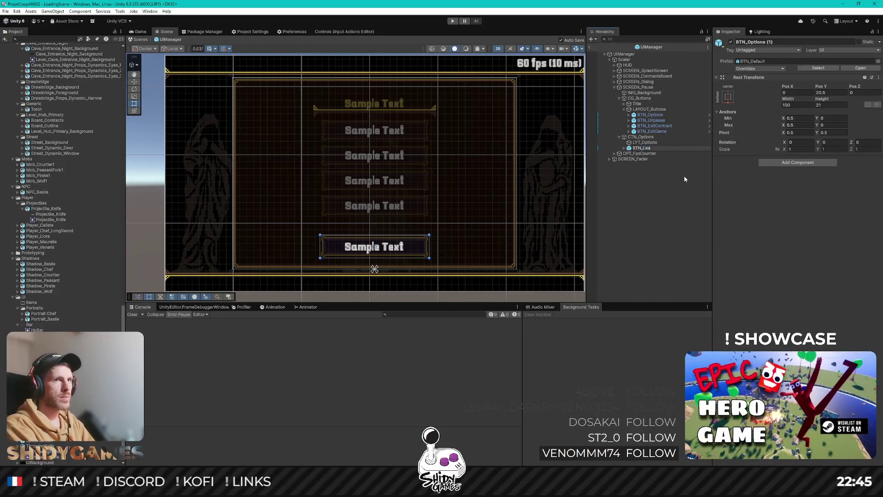
pyautogui.write('ns')
pyautogui.press('Return')
# Step: Rename its child BTN_Selectable_Options to BTN_Selectable_LeaveOptions, then reselect BTN_LeaveOptions
pyautogui.press('Right')
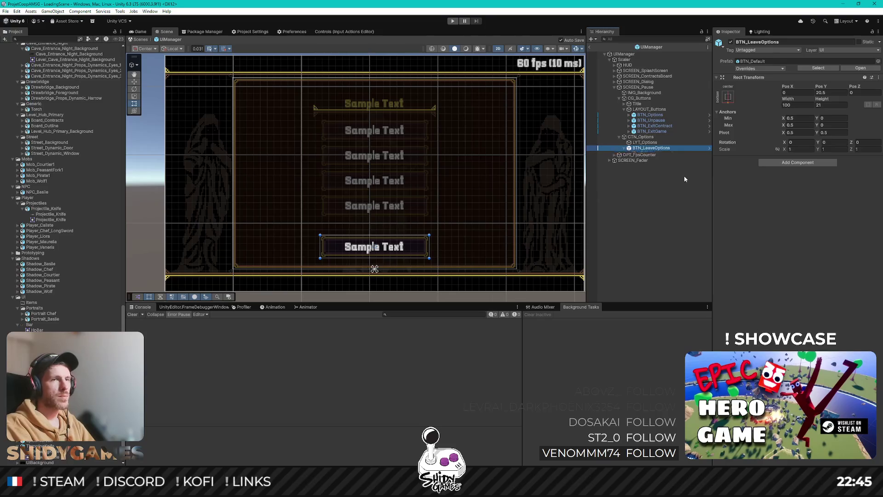
pyautogui.press('Down')
pyautogui.press('F2')
pyautogui.hotkey('ctrl', 'Left')
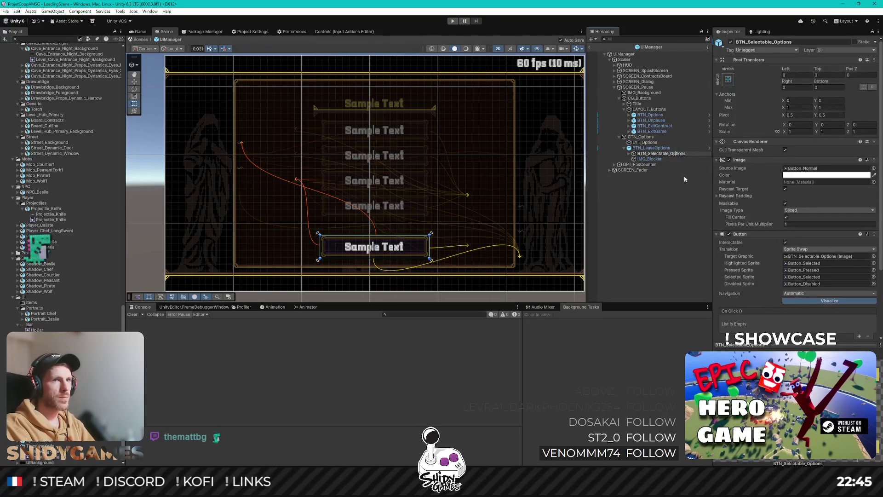
pyautogui.write('Leave')
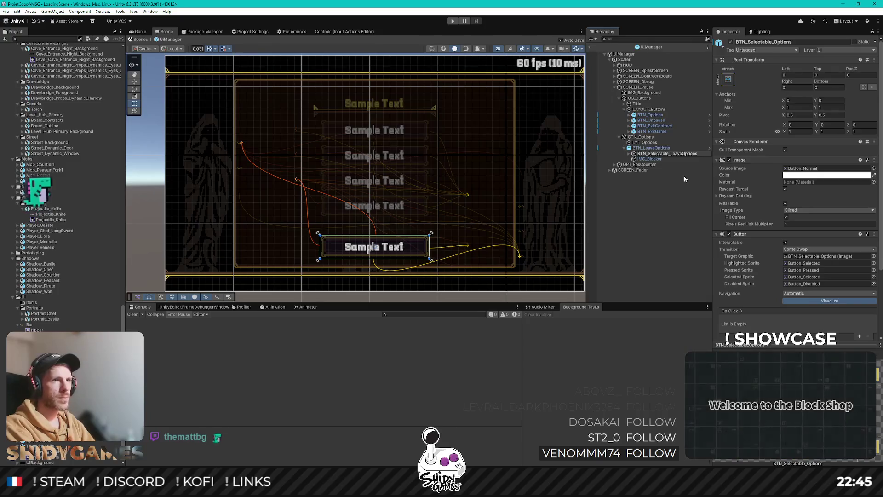
pyautogui.press('Return')
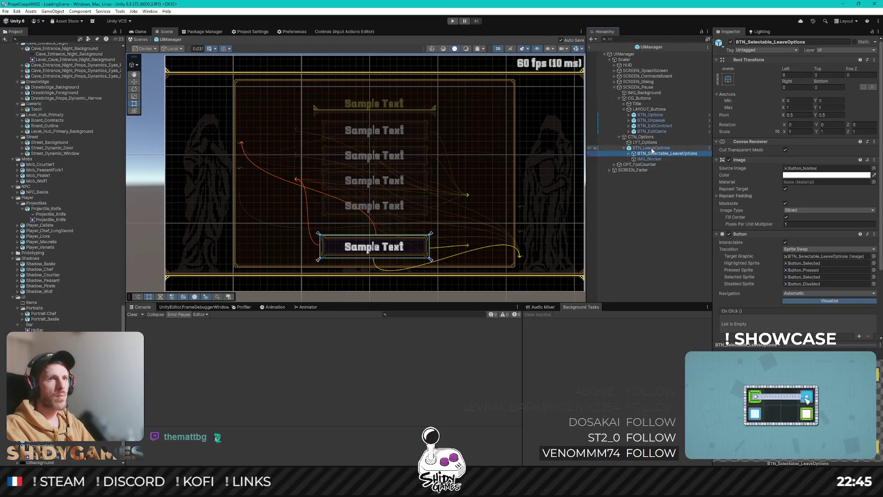
pyautogui.click(653, 148)
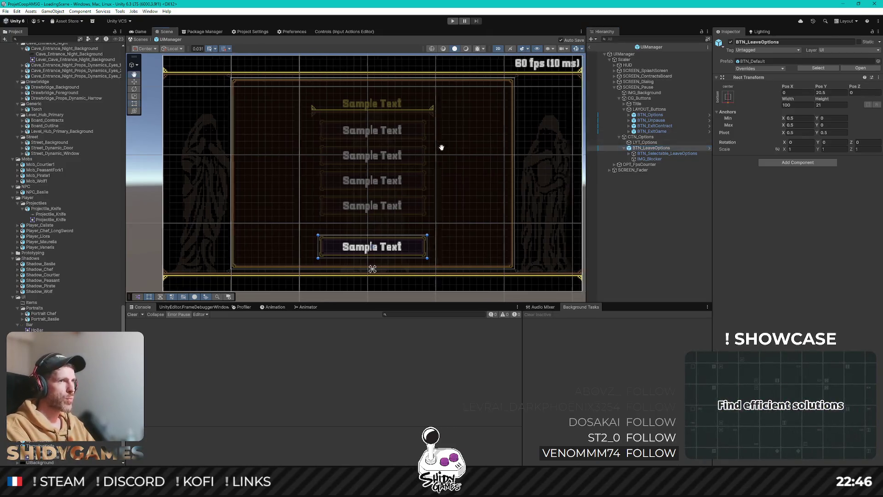
# Step: Pan and zoom the Scene view slightly around the pause screen
pyautogui.moveTo(443, 145); pyautogui.dragTo(432, 150)
pyautogui.scroll(-3, 439, 140)
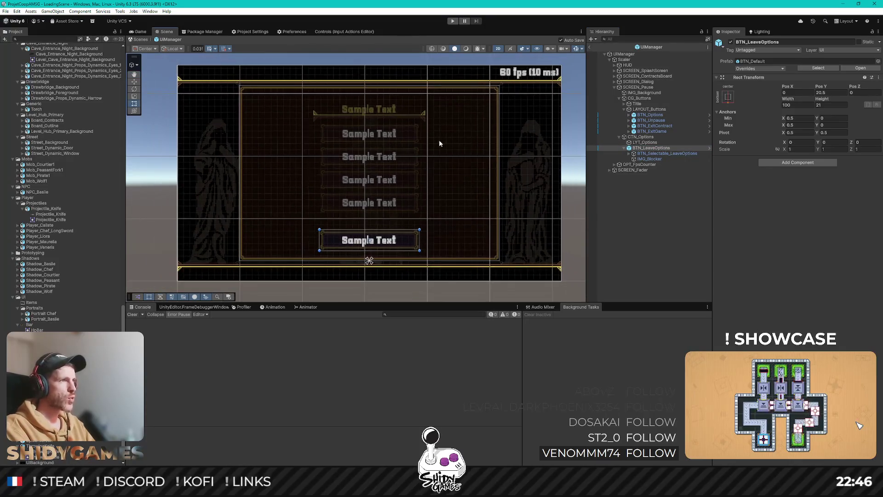
pyautogui.scroll(2, 433, 150)
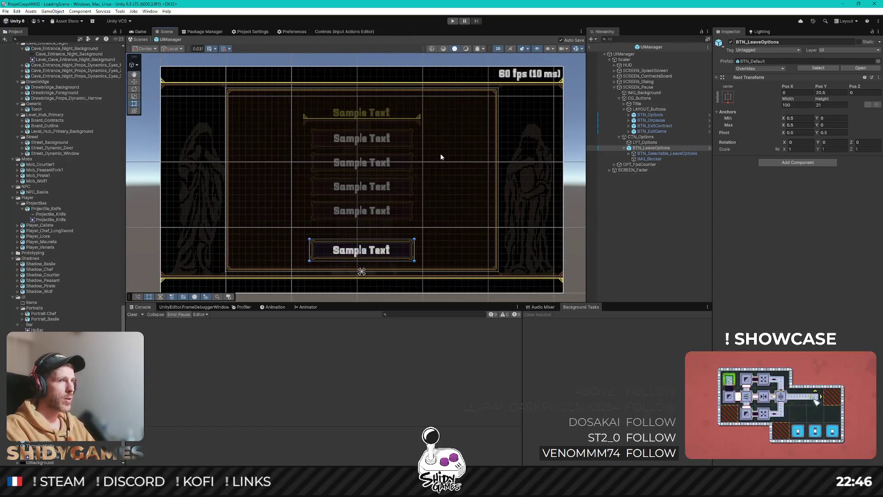
pyautogui.scroll(-2, 436, 152)
pyautogui.scroll(2, 440, 153)
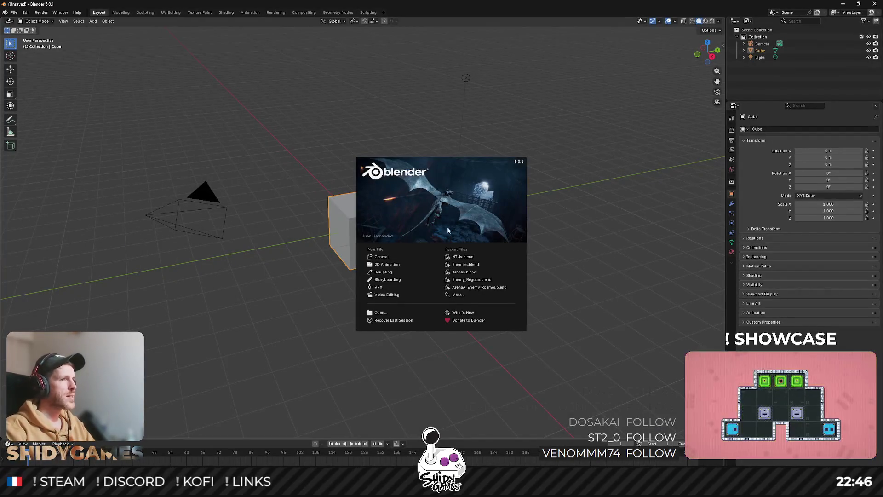
# Step: Open HTUs.blend and toggle turret visibility until the machine-gun turret shows
pyautogui.click(481, 257)
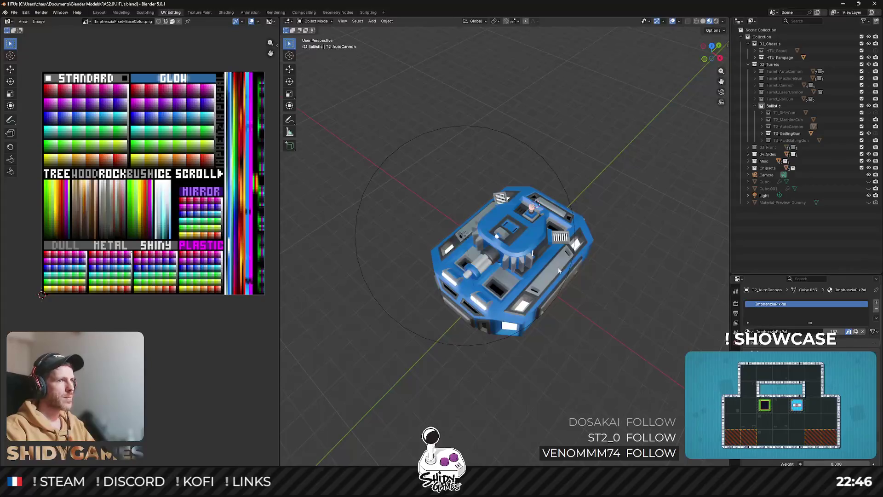
pyautogui.scroll(4, 558, 270)
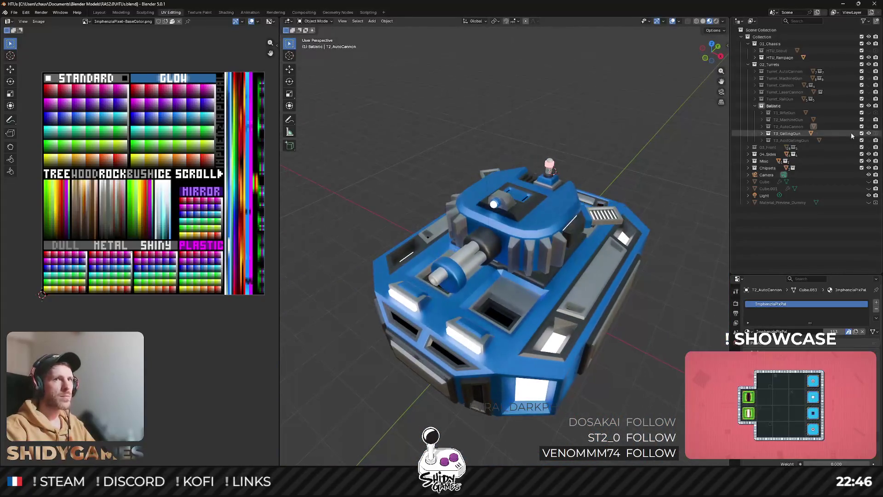
pyautogui.click(868, 132)
pyautogui.click(869, 120)
pyautogui.click(868, 120)
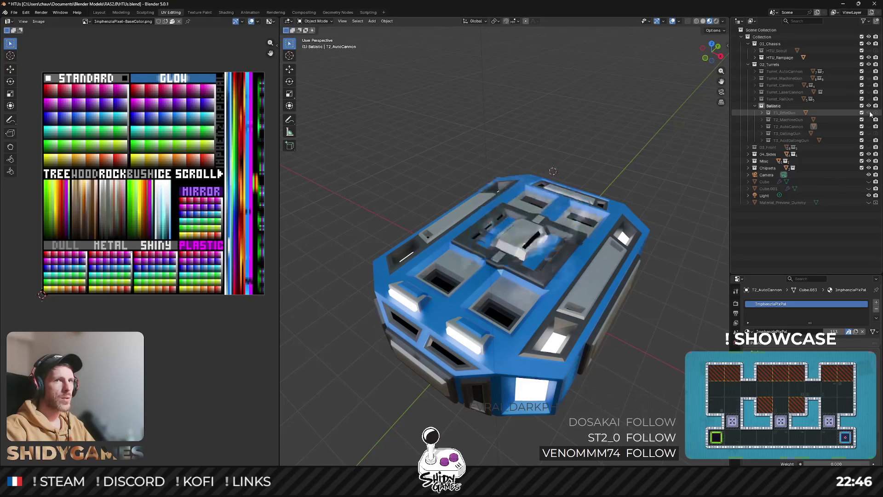
pyautogui.click(868, 120)
# Step: Cycle through the AutoCannon and other turrets, leaving T3_AcidGatlingGun visible
pyautogui.click(868, 121)
pyautogui.click(868, 127)
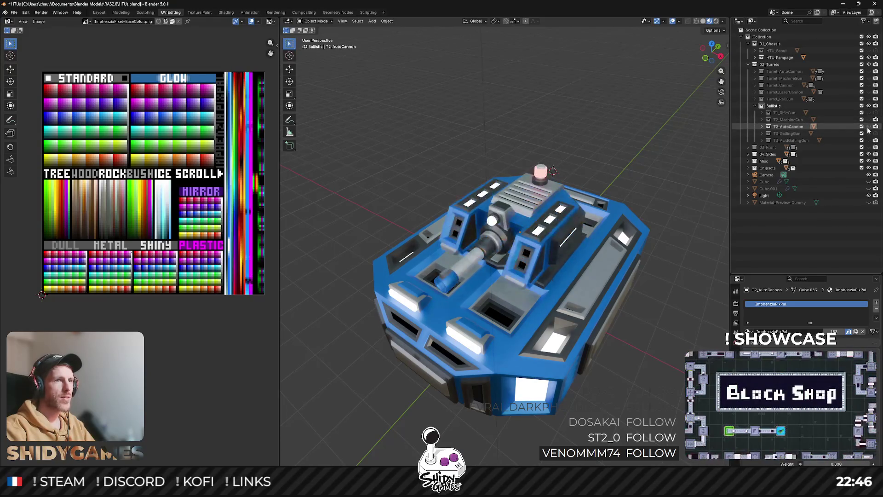
pyautogui.click(868, 129)
pyautogui.click(868, 134)
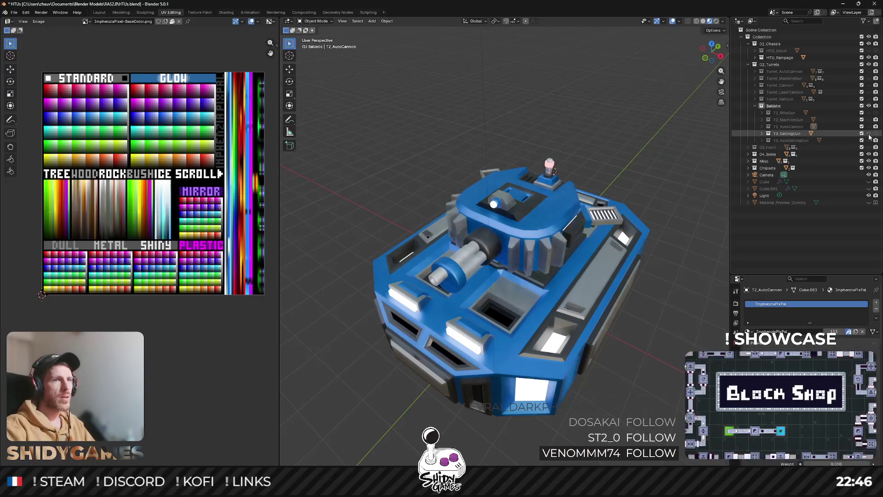
pyautogui.click(868, 133)
pyautogui.click(868, 140)
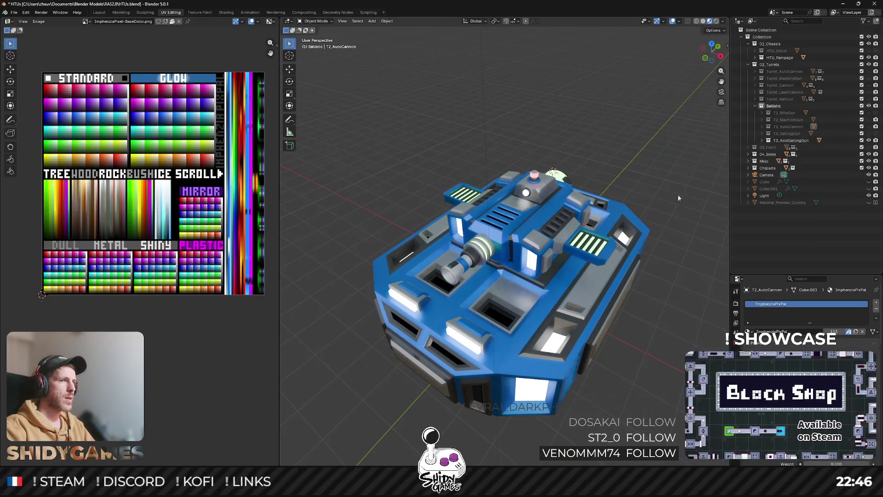
# Step: Orbit to view the tank's rear, then close Blender via its save prompt
pyautogui.scroll(5, 544, 263)
pyautogui.moveTo(544, 263)
pyautogui.mouseDown()
pyautogui.moveTo(494, 232)
pyautogui.moveTo(498, 247)
pyautogui.moveTo(671, 212)
pyautogui.moveTo(633, 243)
pyautogui.moveTo(589, 228)
pyautogui.mouseUp()
pyautogui.scroll(-4, 671, 212)
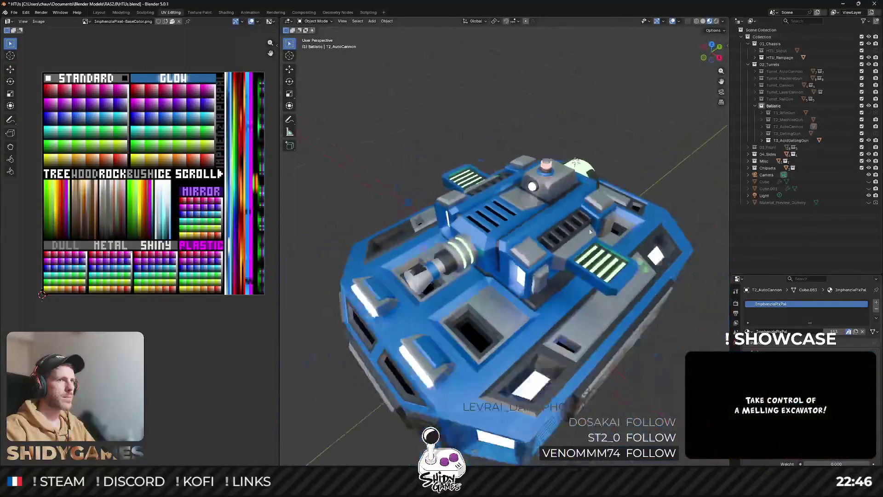
pyautogui.click(875, 4)
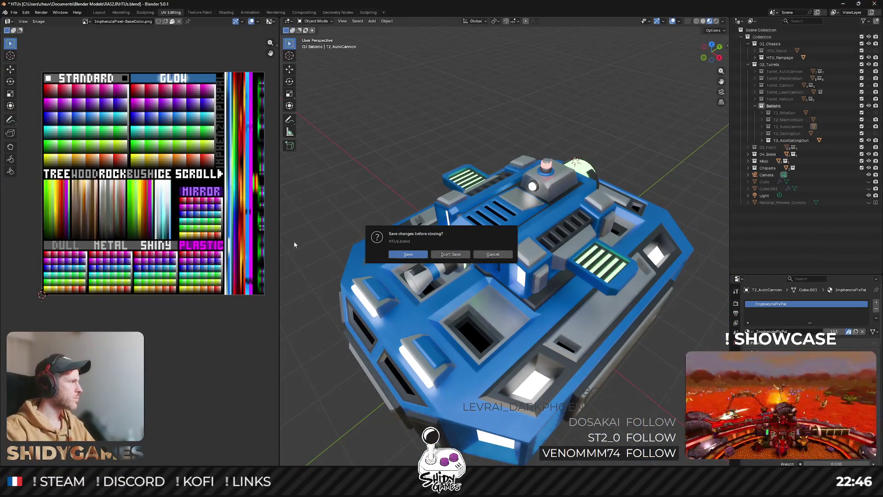
pyautogui.click(408, 254)
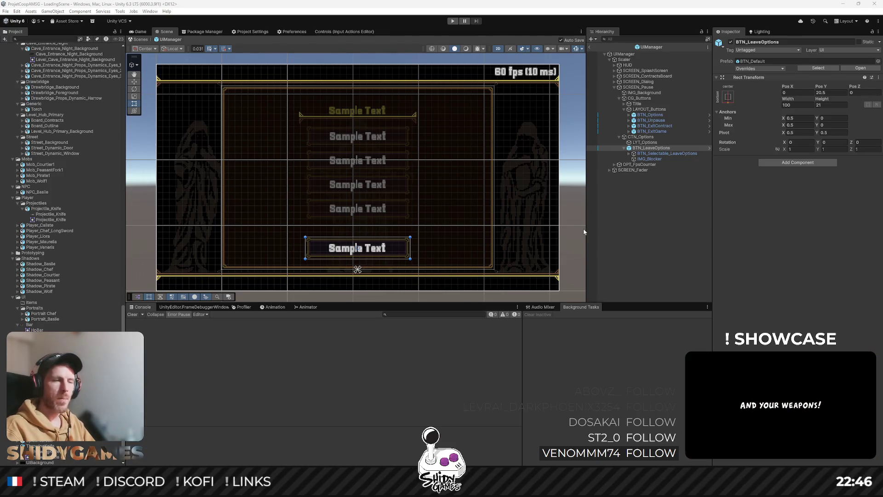
# Step: Collapse BTN_LeaveOptions in the Hierarchy and select LYT_Options
pyautogui.click(777, 216)
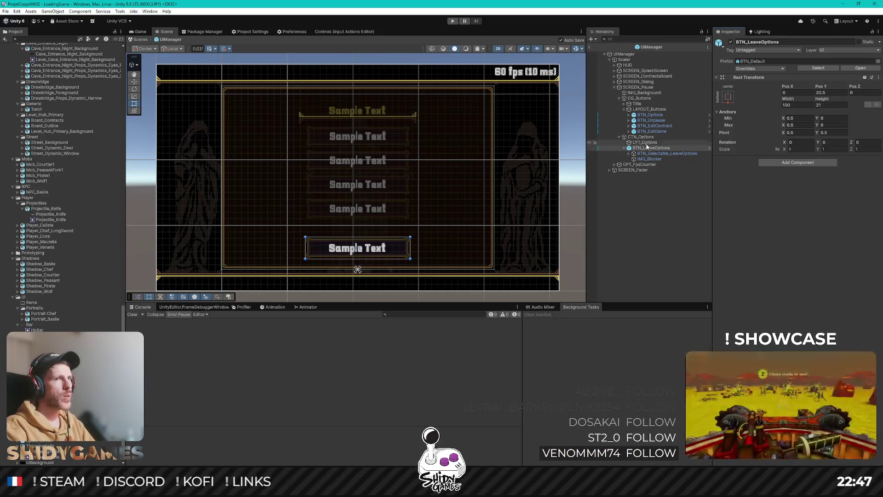
pyautogui.click(624, 148)
pyautogui.click(642, 143)
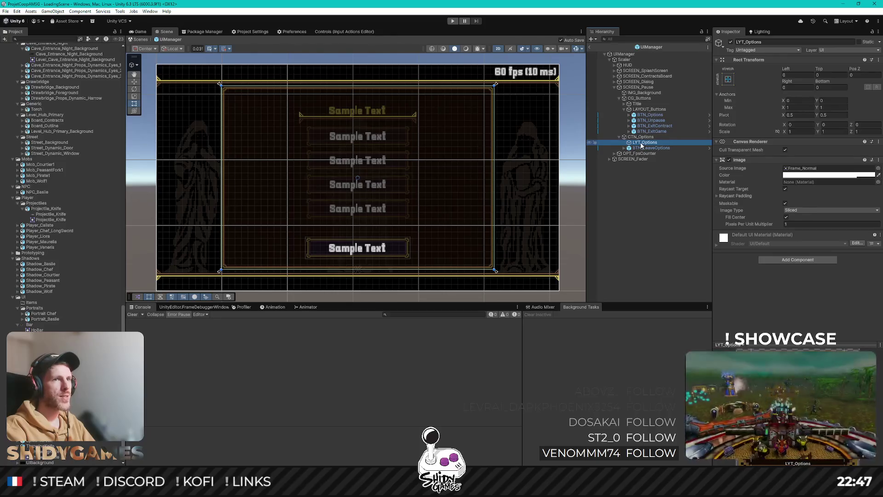
# Step: Create an empty child under LYT_Options and give LYT_Options a Vertical Layout Group
pyautogui.rightClick(642, 145)
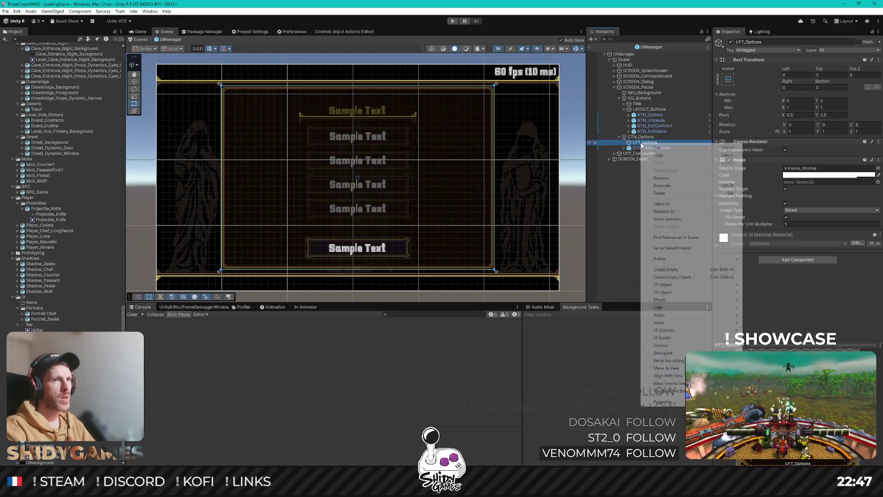
pyautogui.click(672, 269)
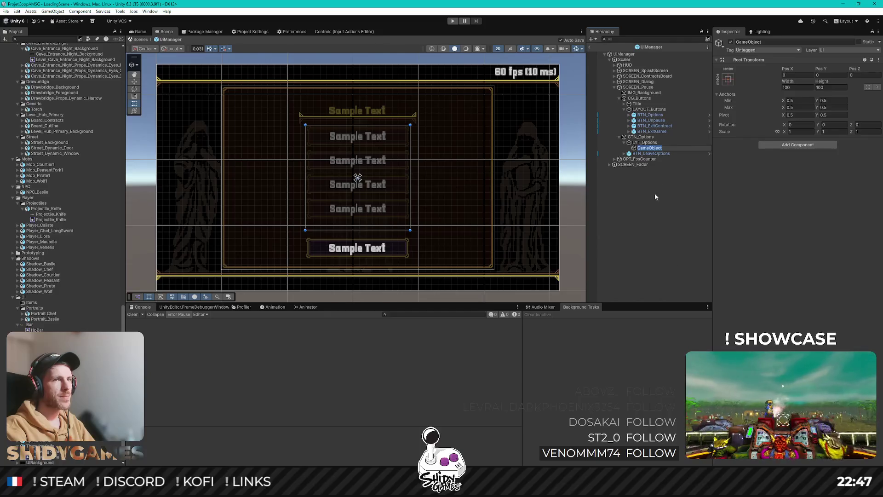
pyautogui.click(650, 143)
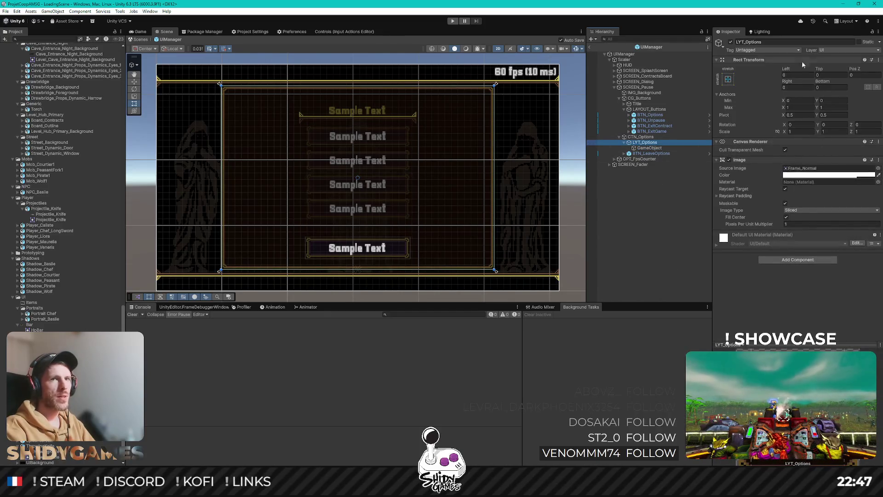
pyautogui.click(788, 261)
pyautogui.write('layo')
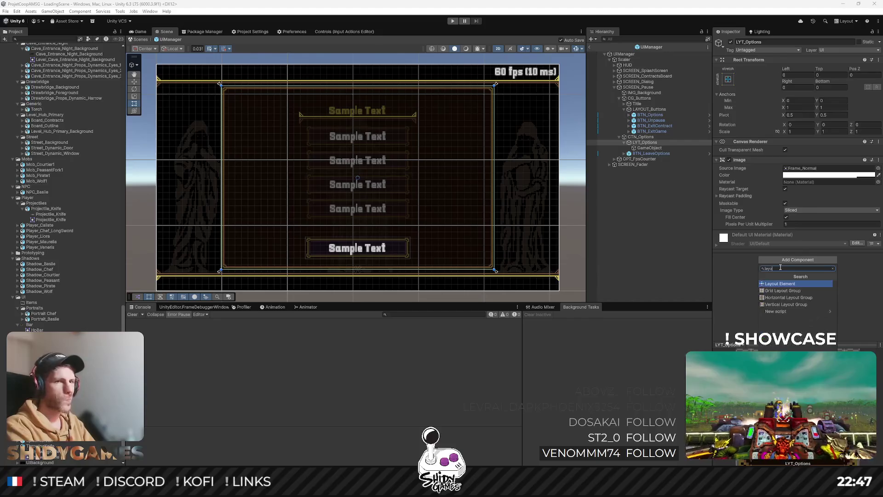
pyautogui.press('Down')
pyautogui.press('Down')
pyautogui.press('Down')
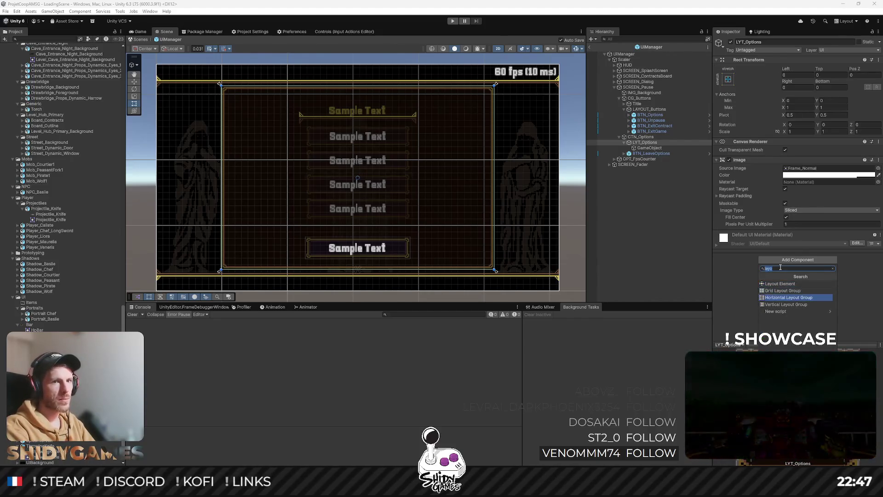
pyautogui.press('Return')
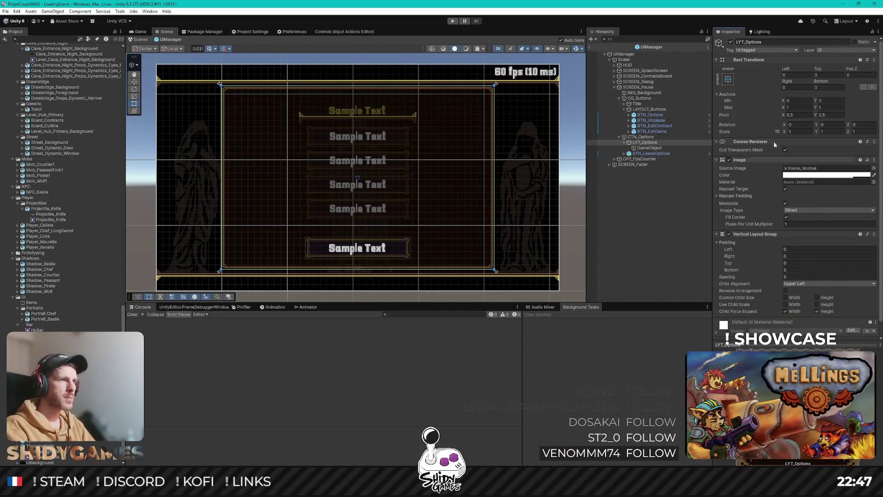
# Step: Add a white UI Image inside the new empty GameObject child
pyautogui.rightClick(650, 148)
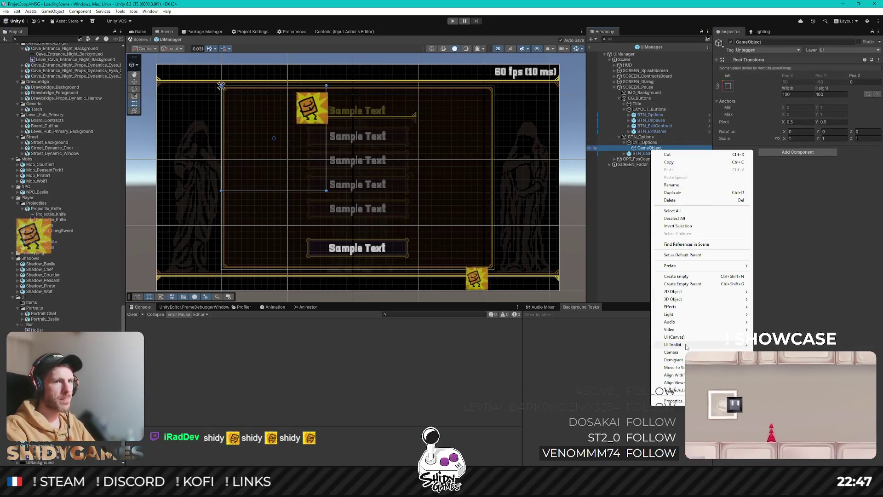
pyautogui.moveTo(676, 337)
pyautogui.click(777, 345)
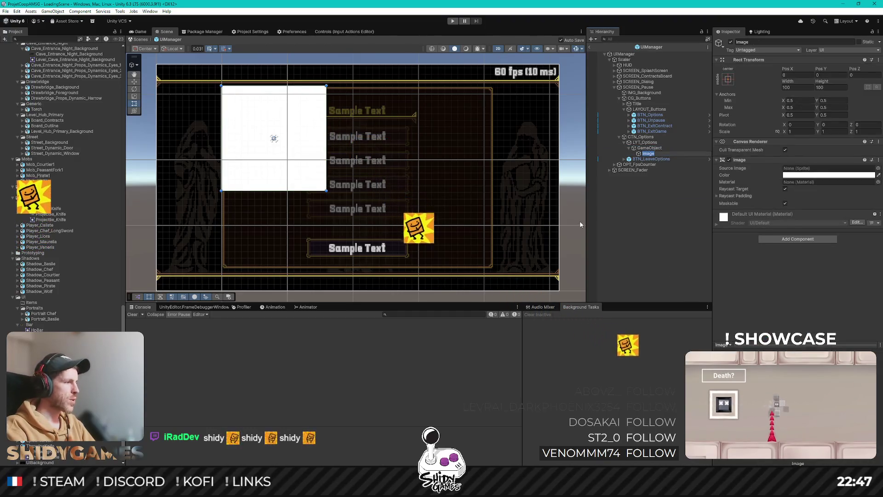
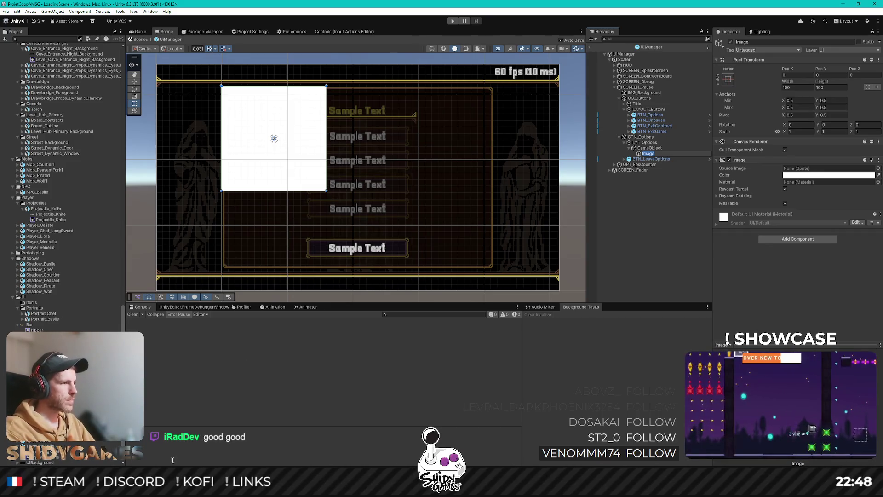
# Step: Switch from the Unity editor to Chrome showing the Robot Arena Survivors Steam store page
pyautogui.moveTo(223, 458)
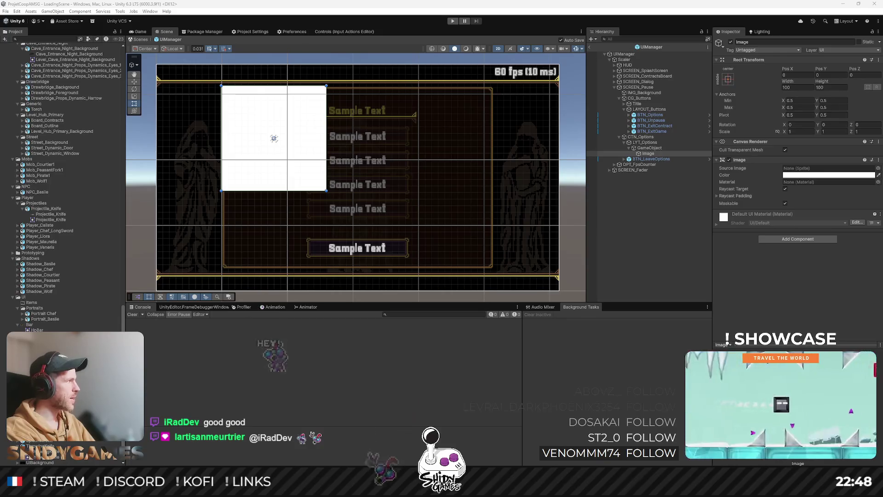
pyautogui.hotkey('alt', 'Tab')
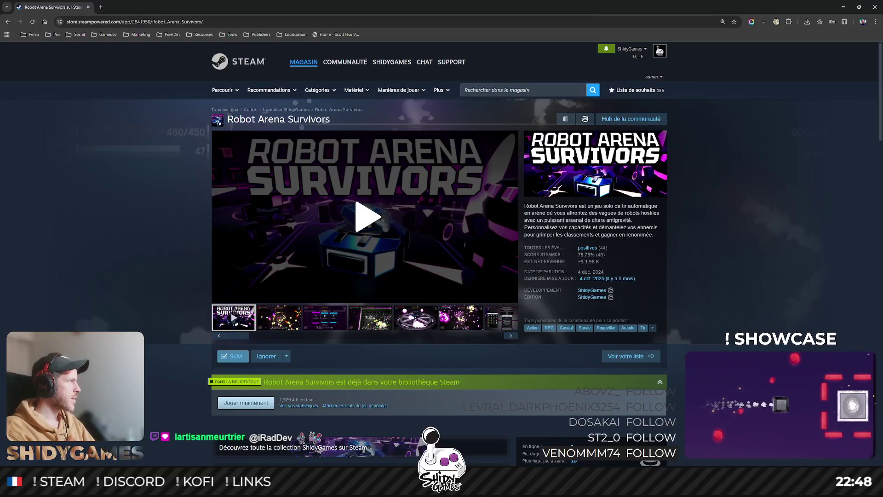
# Step: Select the 6,89€ price and open the Escape Space store page in a new tab
pyautogui.scroll(-6, 355, 232)
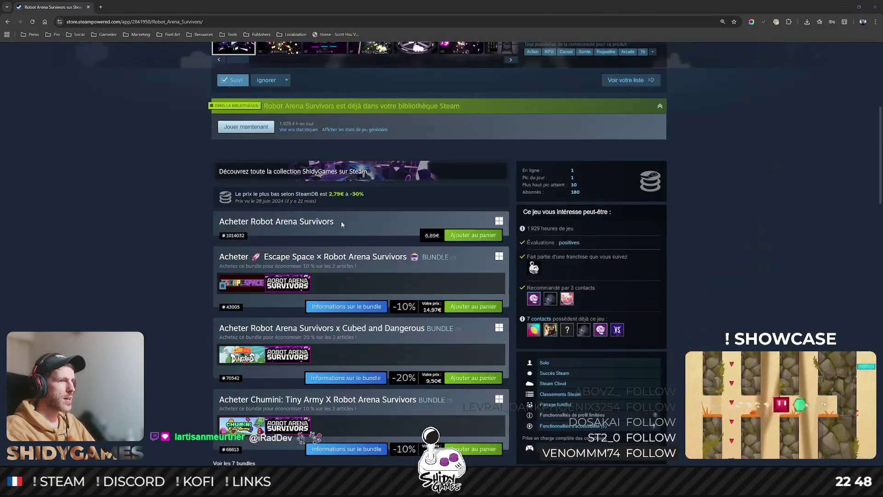
pyautogui.doubleClick(432, 235)
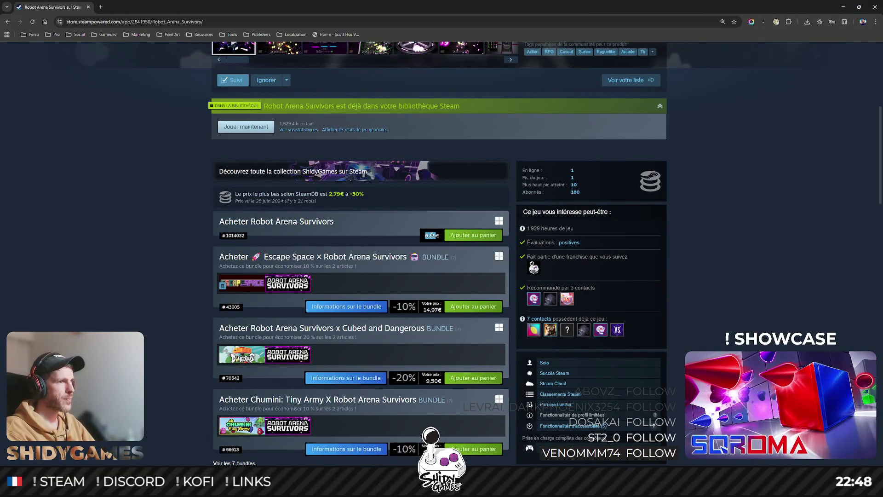
pyautogui.scroll(1, 199, 213)
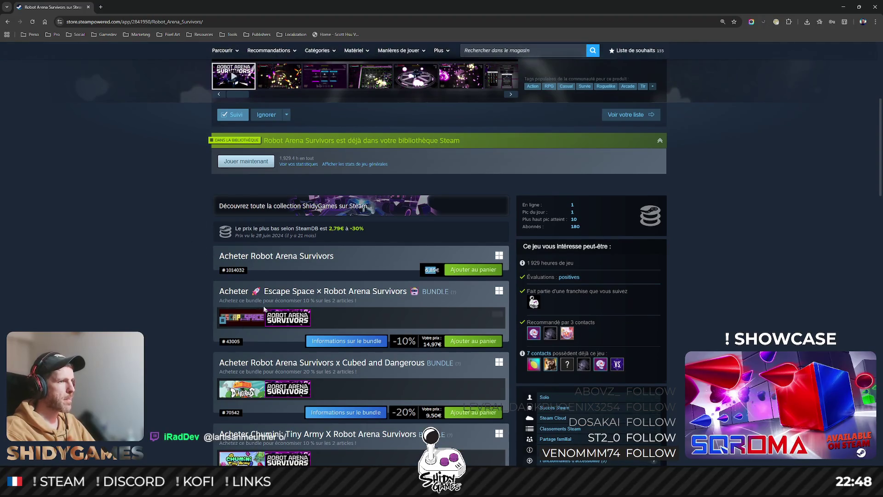
pyautogui.click(246, 323)
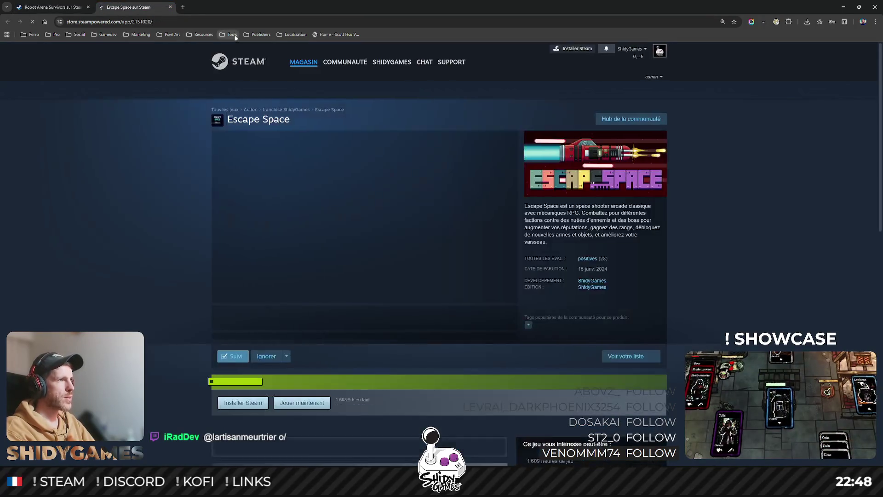
# Step: Browse the store pages, clear the price selection and move the Escape Space tab first
pyautogui.scroll(-5, 213, 219)
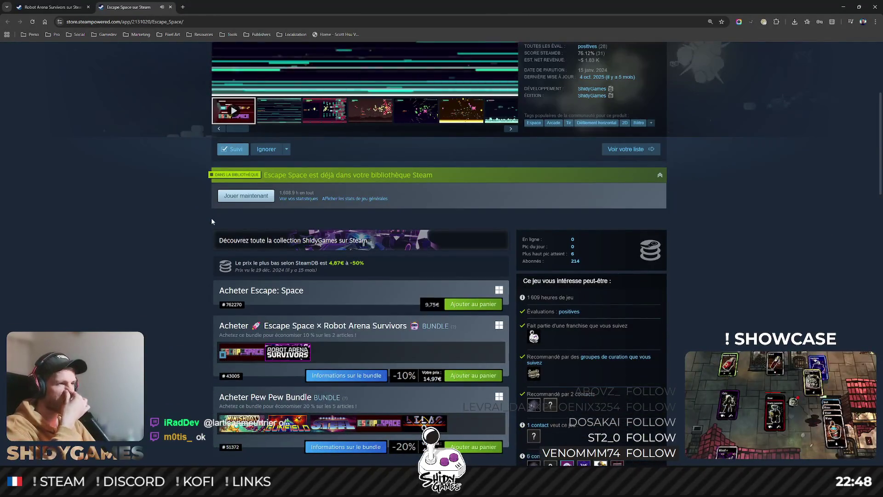
pyautogui.scroll(2, 226, 175)
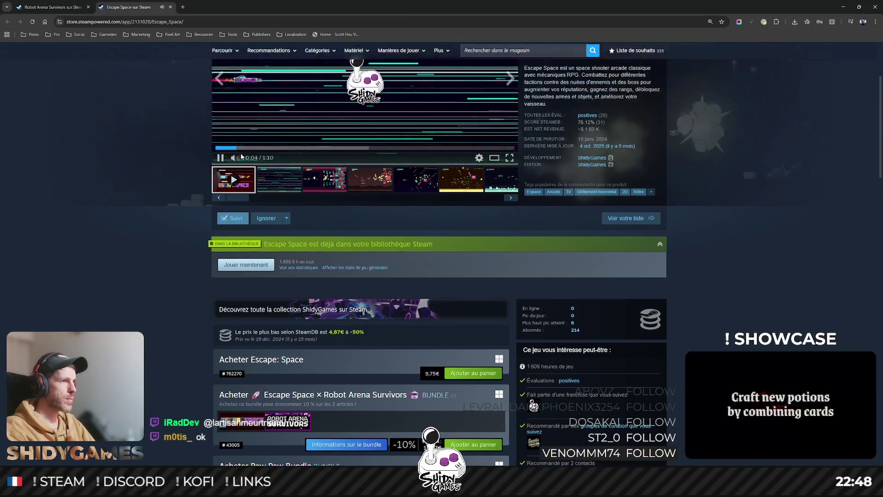
pyautogui.scroll(-4, 134, 272)
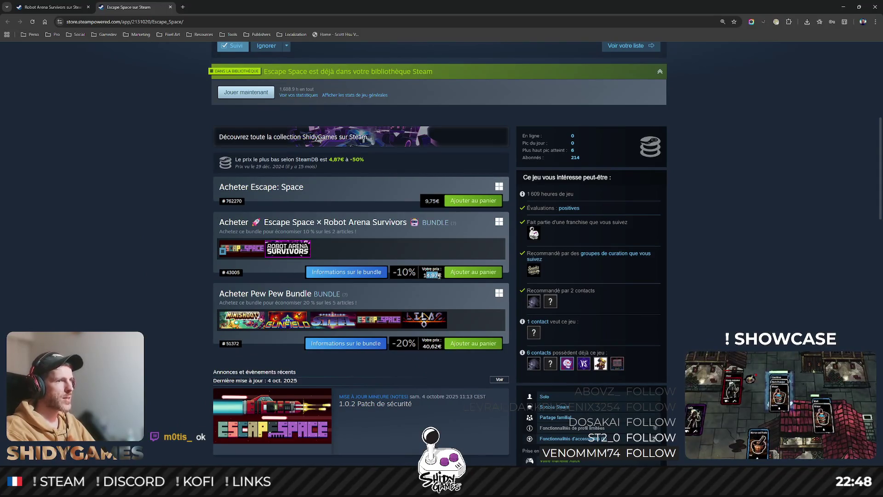
pyautogui.click(294, 70)
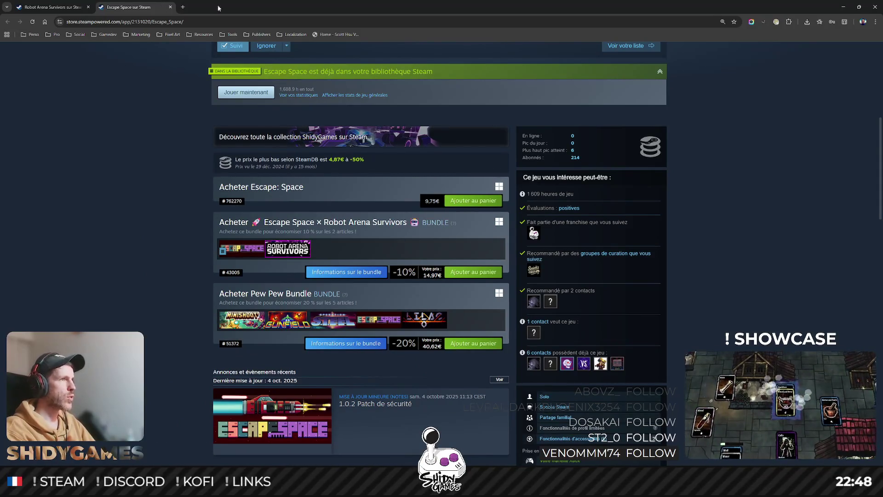
pyautogui.scroll(2, 730, 165)
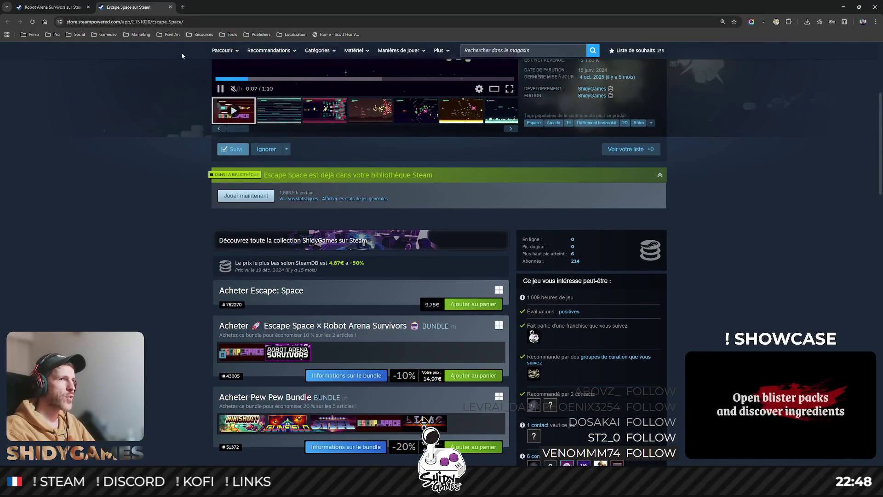
pyautogui.scroll(4, 173, 171)
pyautogui.moveTo(138, 7); pyautogui.dragTo(77, 6)
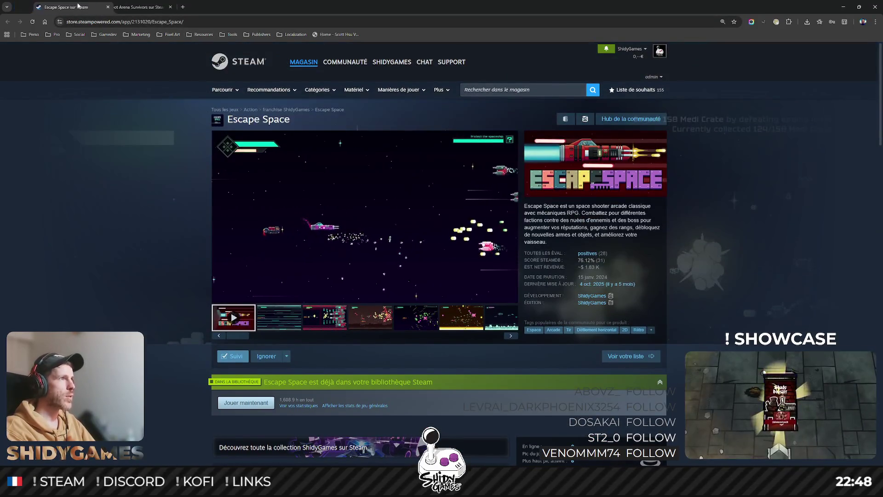
# Step: Return to Robot Arena Survivors, visit the ShidyGames publisher page, then close Chrome
pyautogui.scroll(-6, 156, 159)
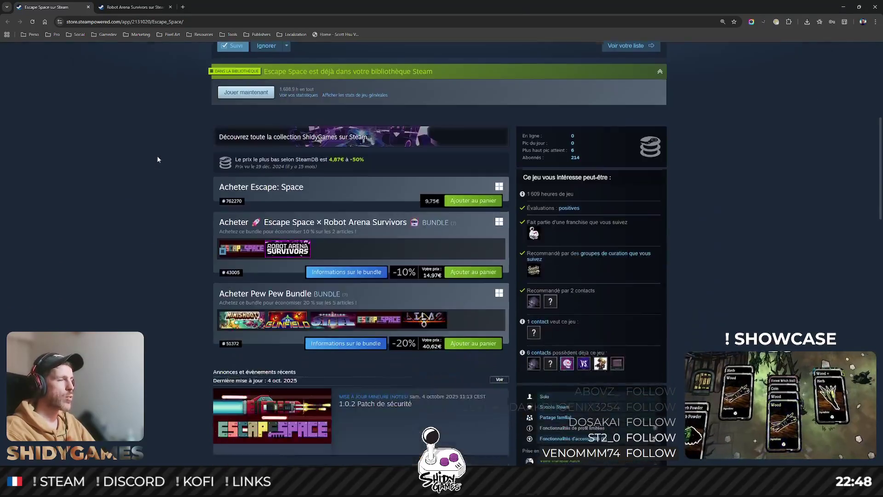
pyautogui.scroll(-2, 157, 159)
pyautogui.scroll(4, 158, 153)
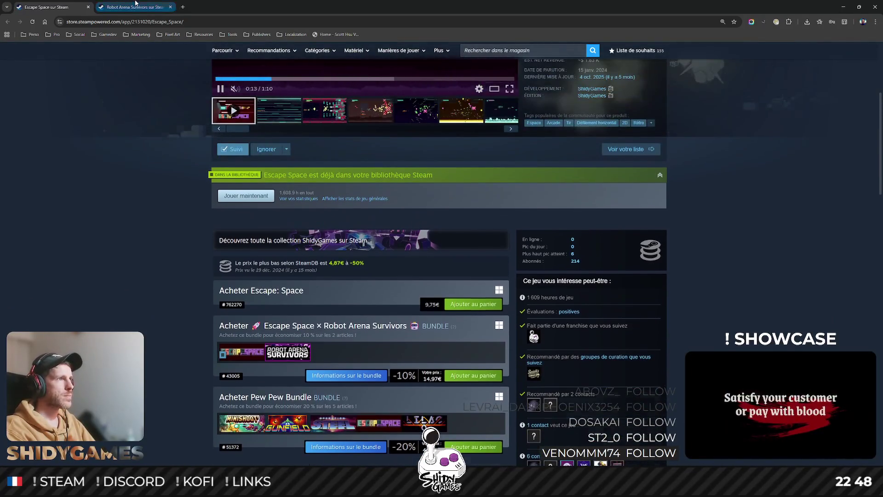
pyautogui.click(136, 7)
pyautogui.scroll(-4, 112, 133)
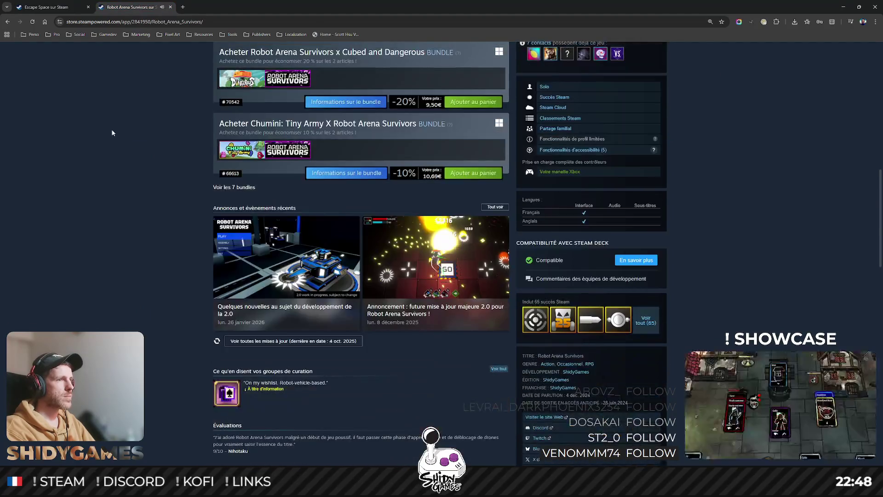
pyautogui.scroll(6, 112, 133)
pyautogui.scroll(3, 594, 371)
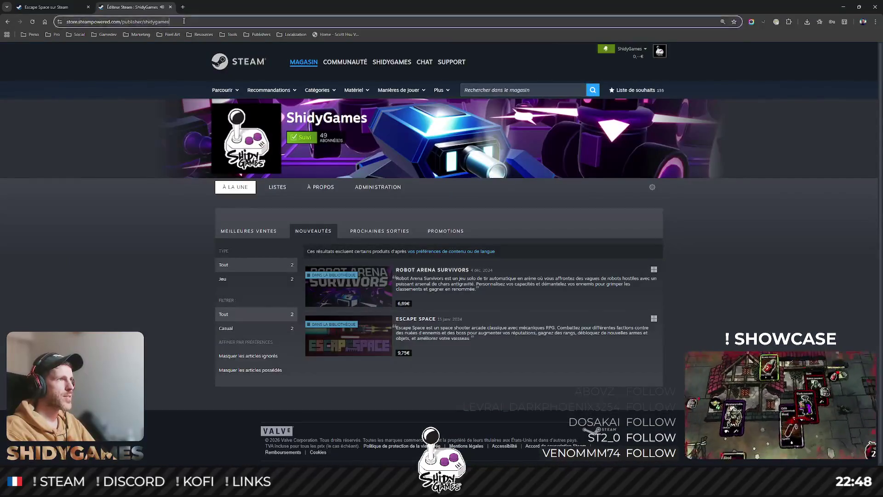
pyautogui.click(184, 22)
pyautogui.click(875, 7)
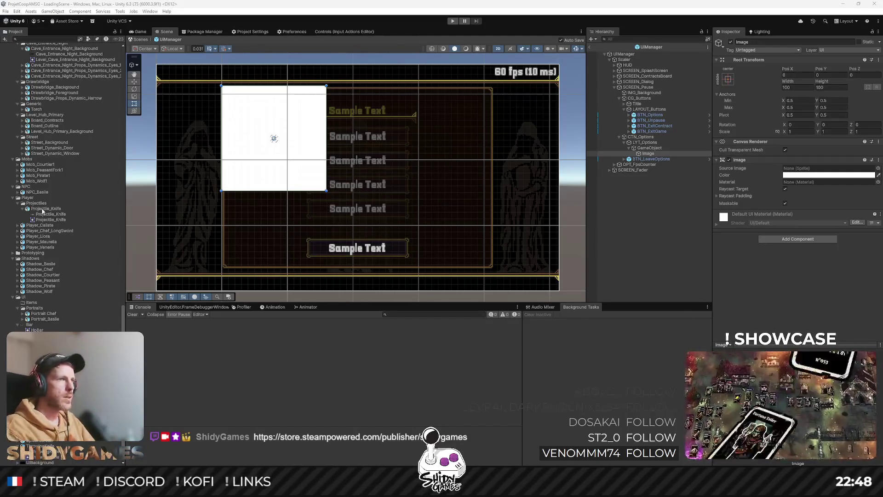
# Step: Add GameObject (1) as a second child under LYT_Options
pyautogui.click(657, 148)
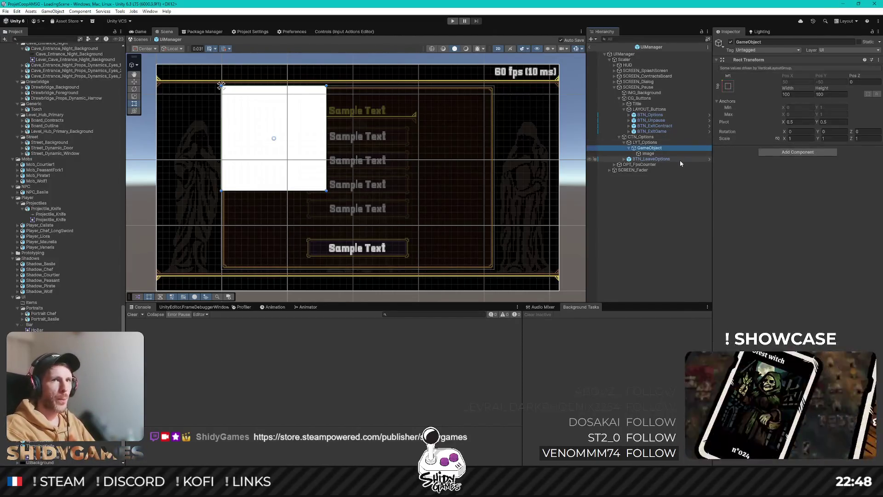
pyautogui.click(653, 143)
pyautogui.scroll(-1, 793, 191)
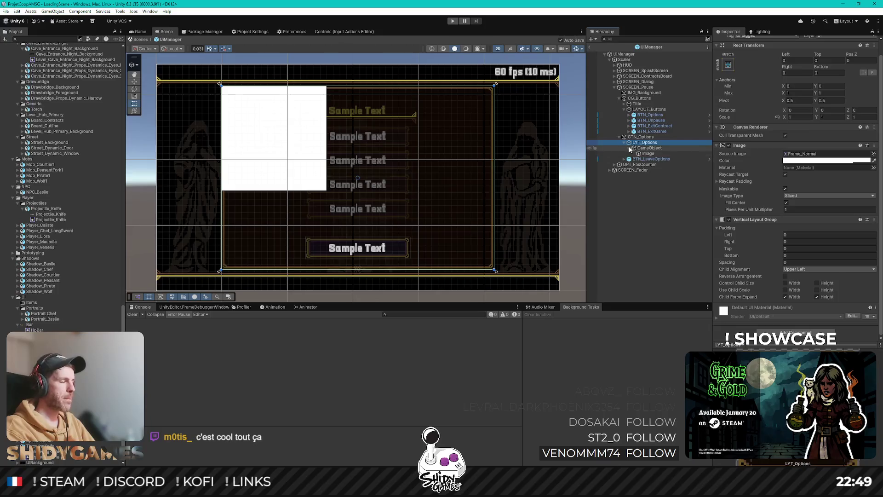
pyautogui.click(647, 148)
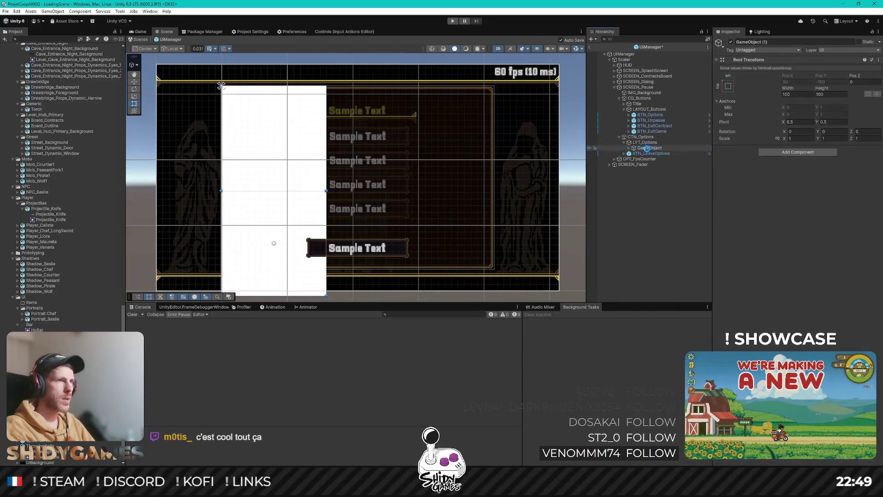
pyautogui.moveTo(647, 148); pyautogui.dragTo(647, 150)
pyautogui.click(645, 143)
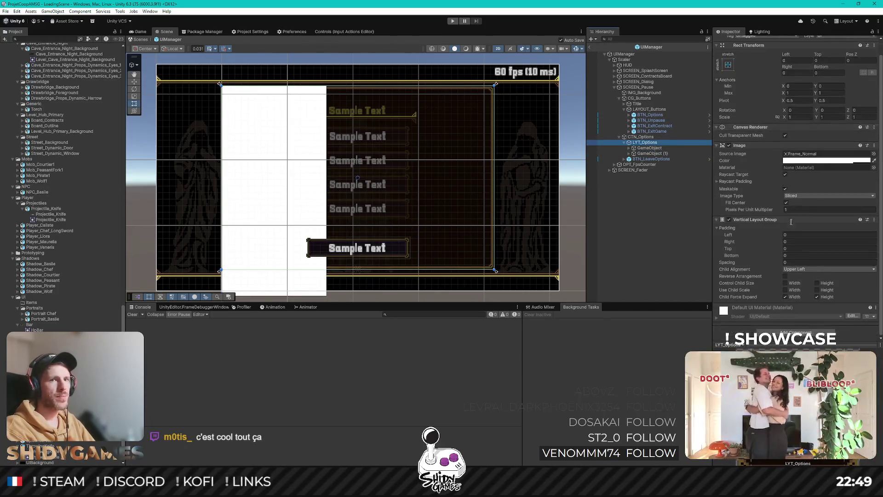
# Step: On LYT_Options, untick Child Force Expand Width and tick Control Child Size Width and Height
pyautogui.click(786, 297)
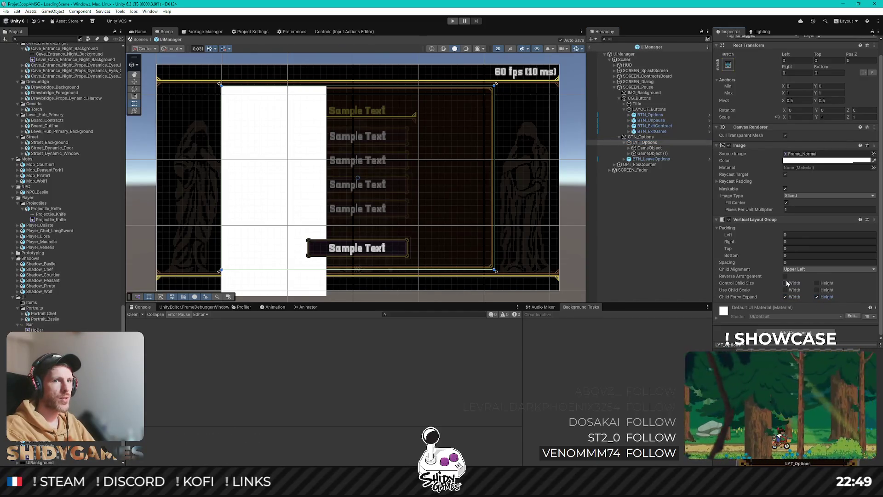
pyautogui.click(786, 283)
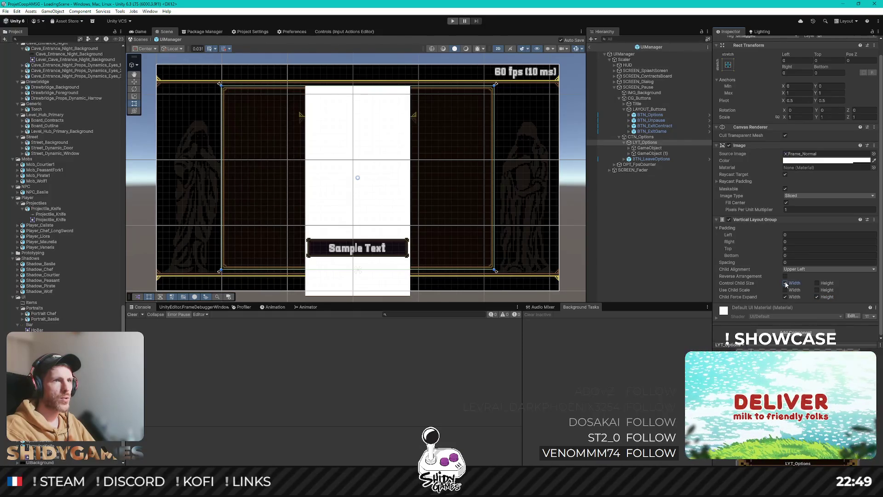
pyautogui.click(817, 283)
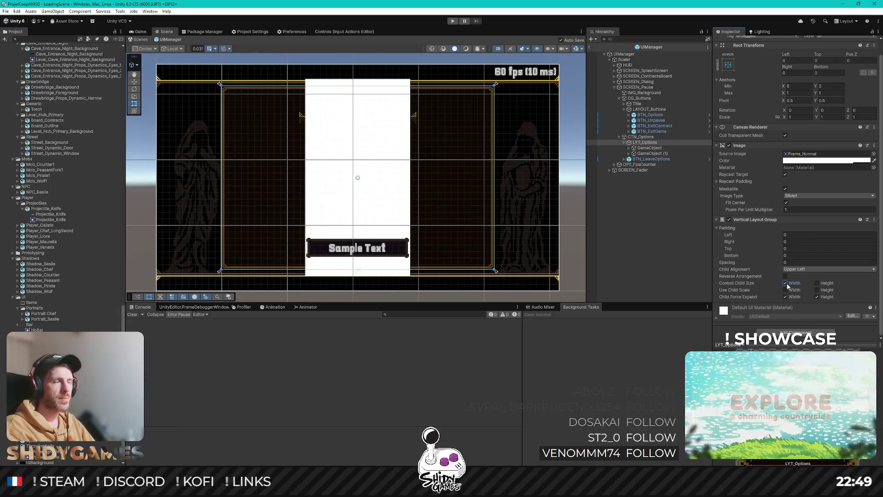
pyautogui.click(657, 143)
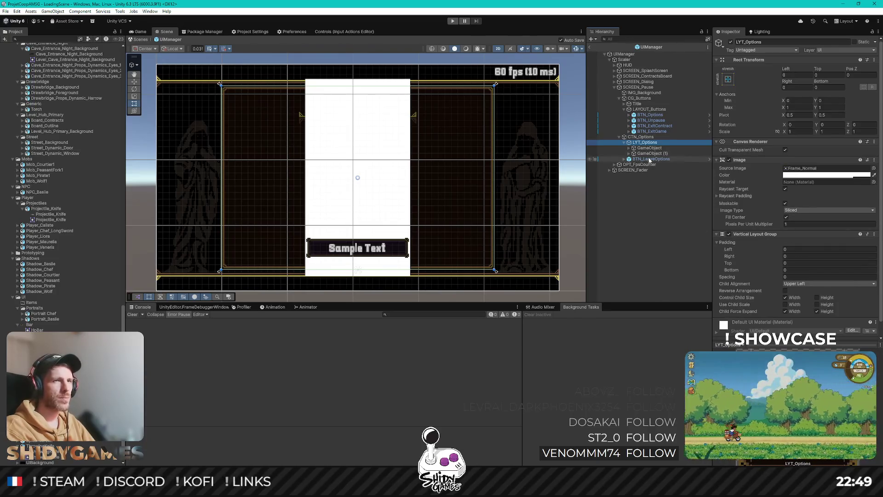
pyautogui.click(658, 148)
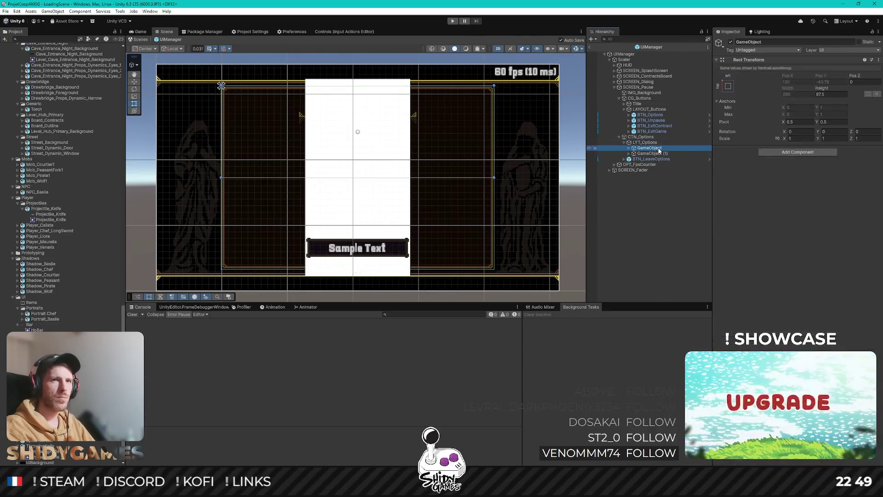
# Step: Apply the stretch anchor preset to the first GameObject's Image and to GameObject (1)
pyautogui.click(628, 150)
pyautogui.click(648, 153)
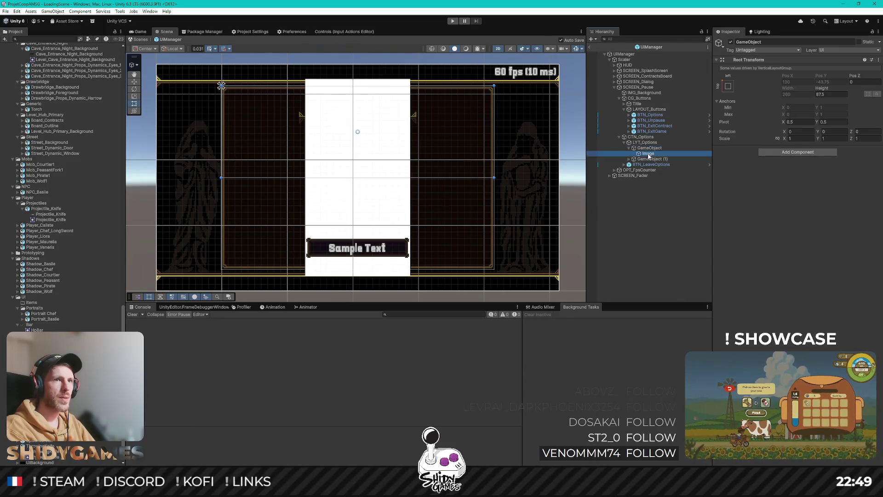
pyautogui.click(728, 79)
pyautogui.click(802, 182)
pyautogui.click(652, 159)
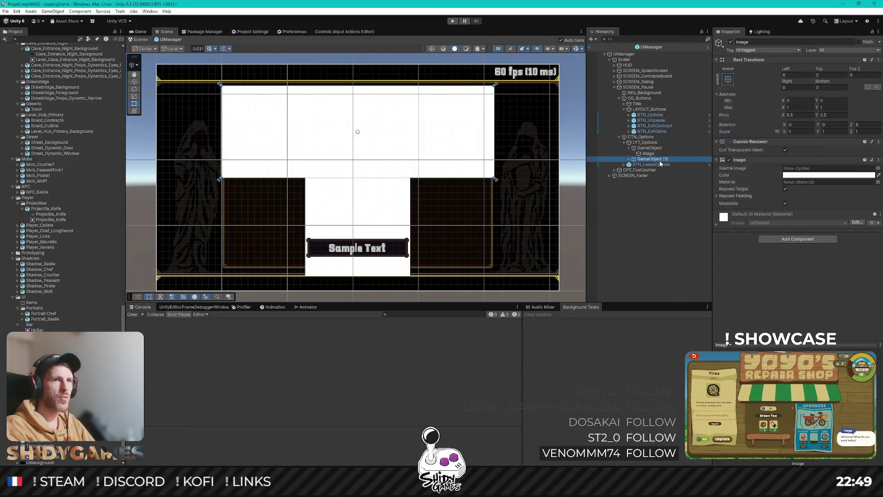
pyautogui.click(728, 86)
pyautogui.click(801, 189)
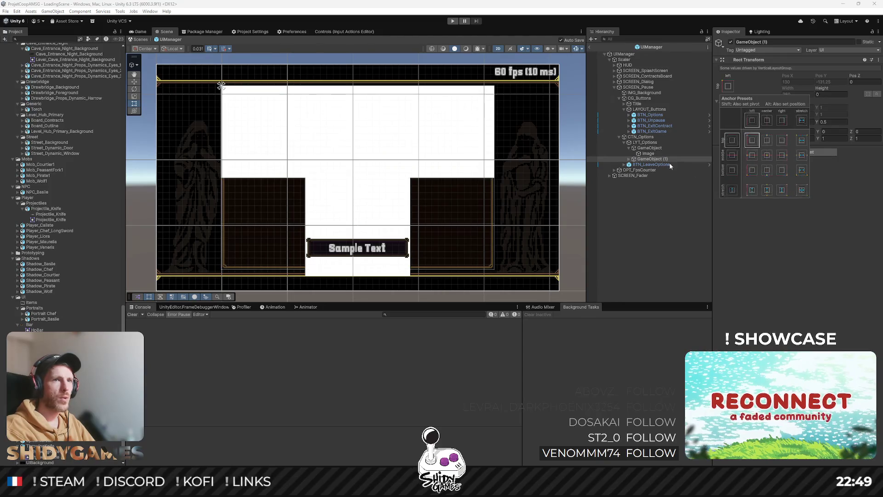
# Step: Color GameObject (1)'s Image red and stretch it to fill its parent
pyautogui.click(629, 158)
pyautogui.click(648, 165)
pyautogui.click(792, 175)
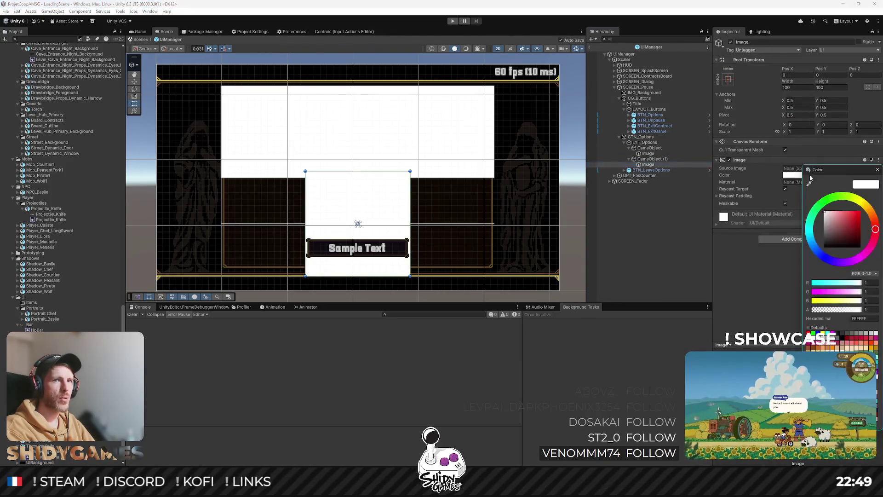
pyautogui.click(863, 213)
pyautogui.click(877, 169)
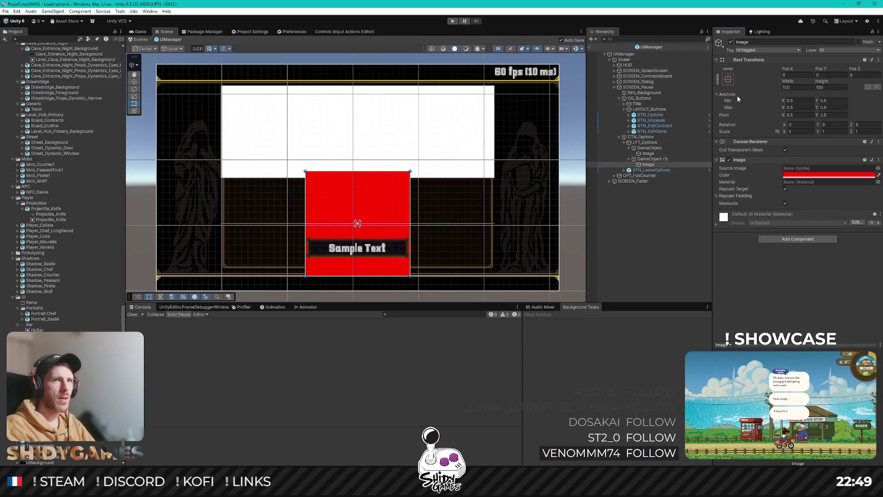
pyautogui.click(727, 80)
pyautogui.keyDown('alt'); pyautogui.click(802, 183); pyautogui.keyUp('alt')
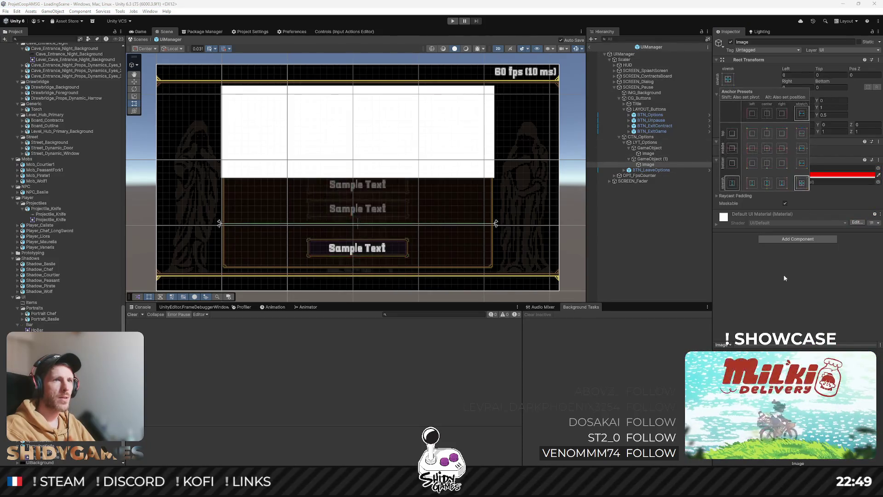
pyautogui.click(780, 271)
pyautogui.click(658, 160)
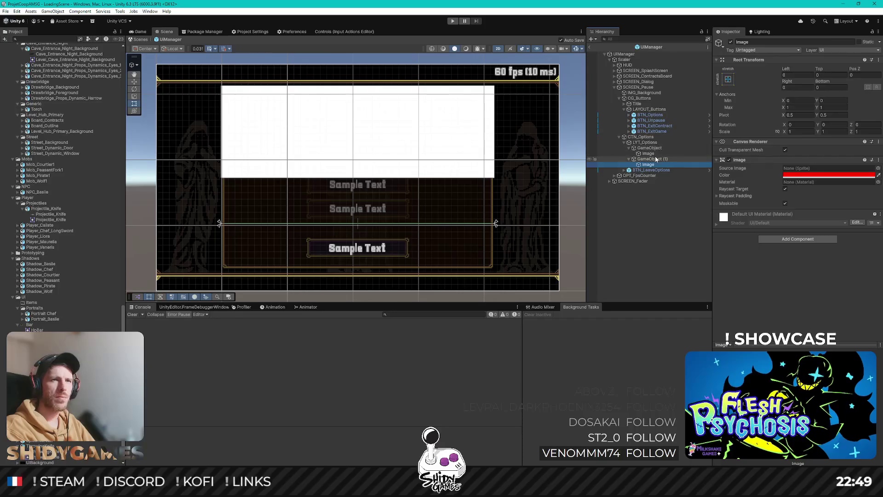
pyautogui.click(654, 148)
pyautogui.click(655, 154)
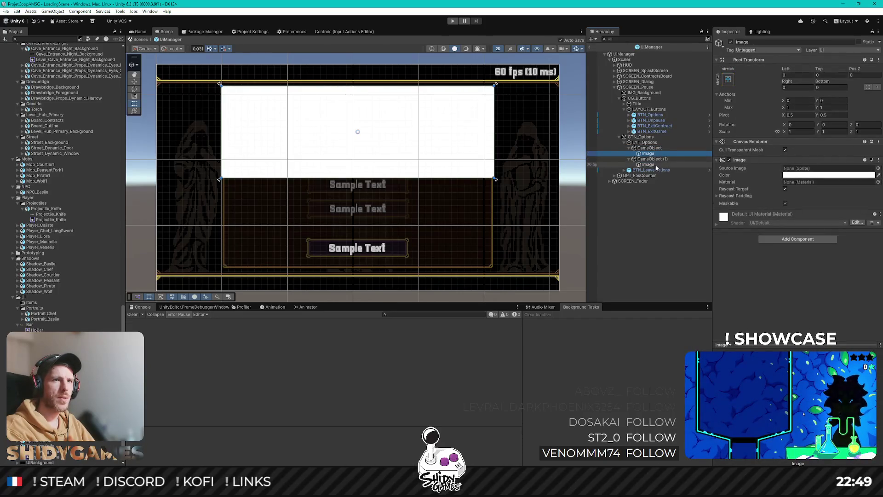
# Step: Experiment with LYT_Options' Control Child Size and Child Force Expand toggles, keeping width control on
pyautogui.click(657, 164)
pyautogui.hotkey('ctrl', 'z')
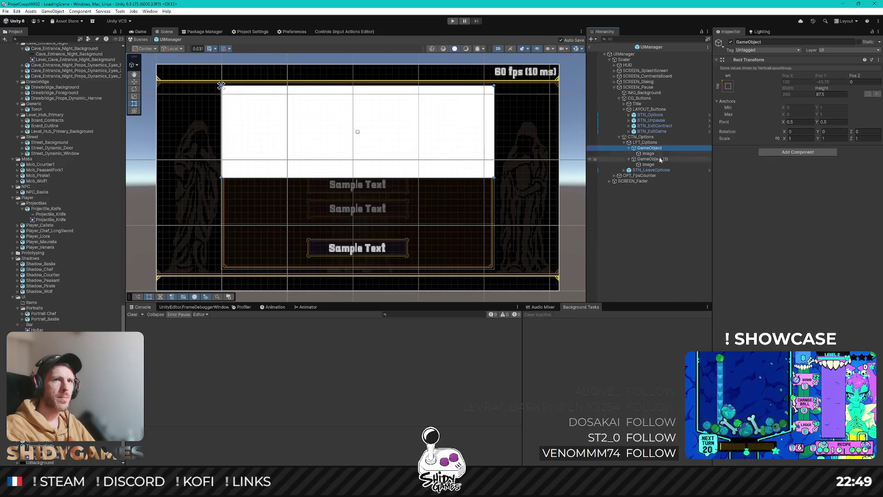
pyautogui.click(646, 142)
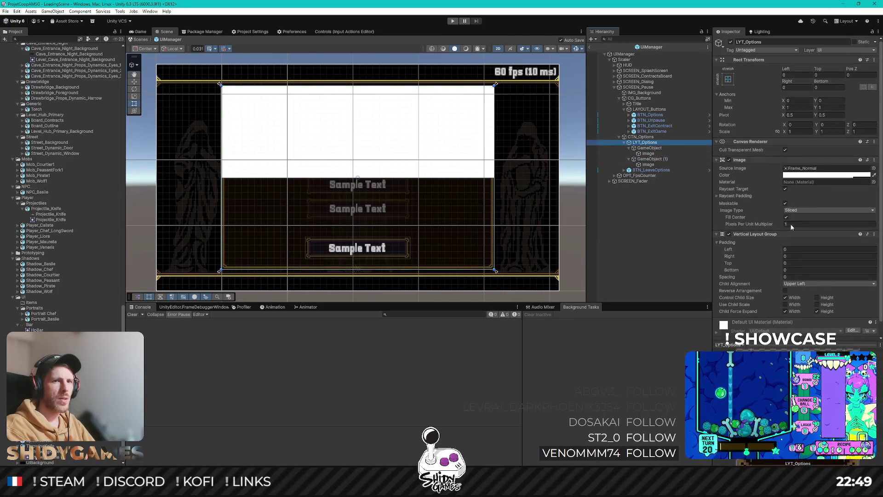
pyautogui.click(817, 298)
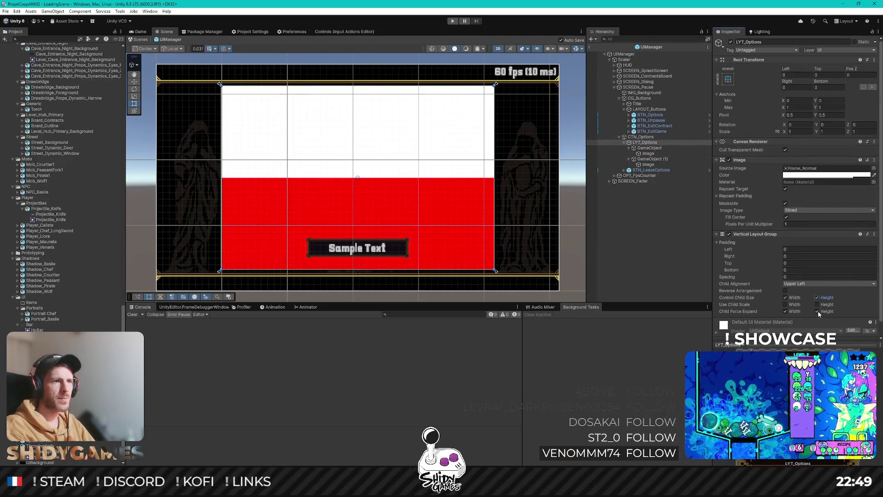
pyautogui.click(817, 311)
pyautogui.click(817, 311)
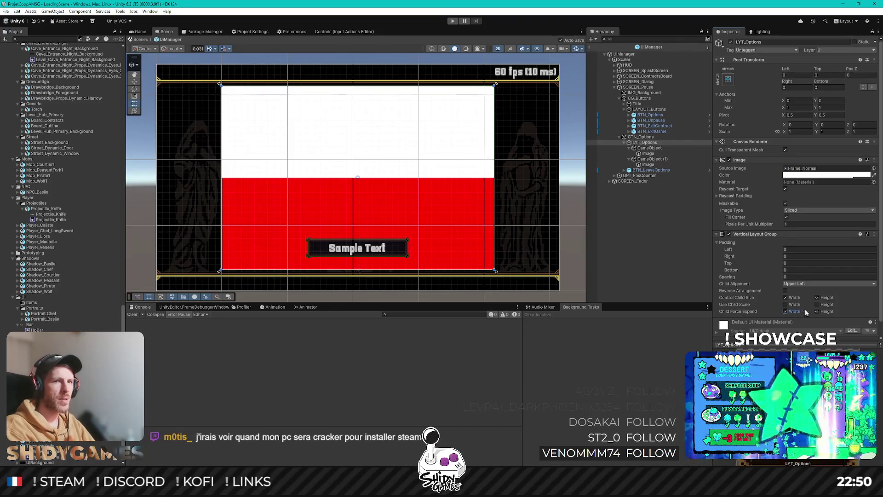
pyautogui.click(817, 311)
pyautogui.click(817, 311)
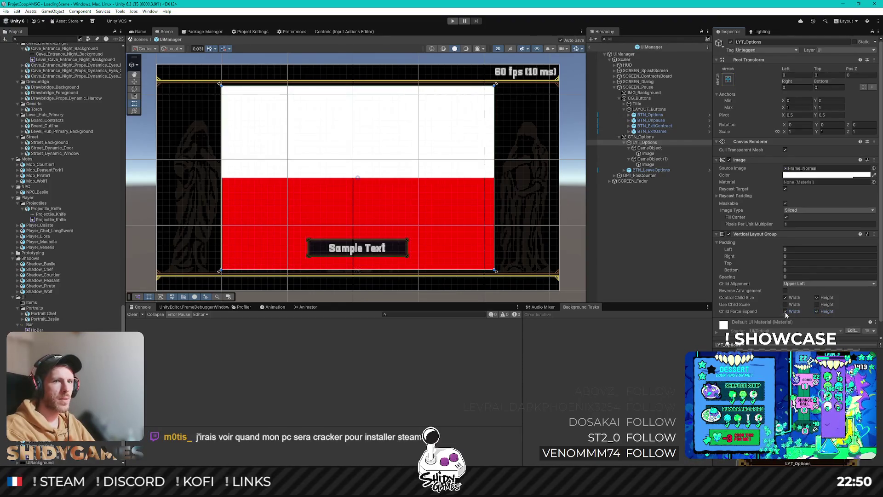
pyautogui.click(785, 311)
pyautogui.click(785, 312)
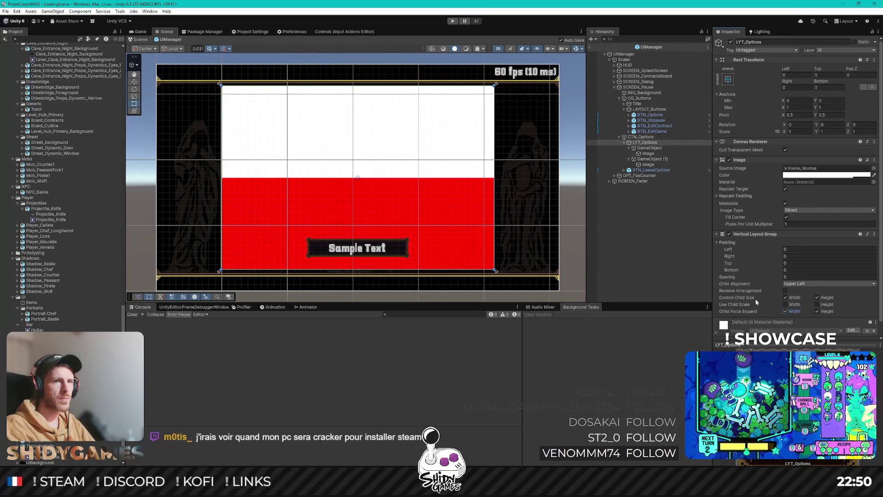
pyautogui.click(817, 298)
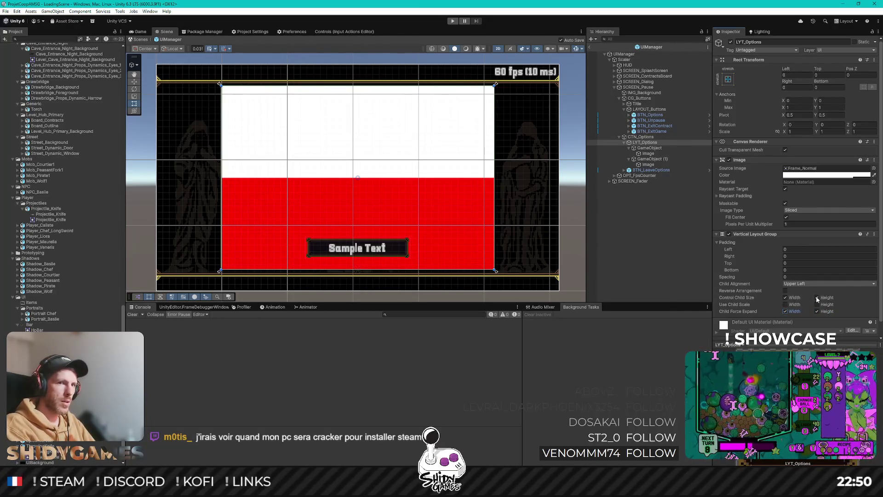
pyautogui.click(785, 298)
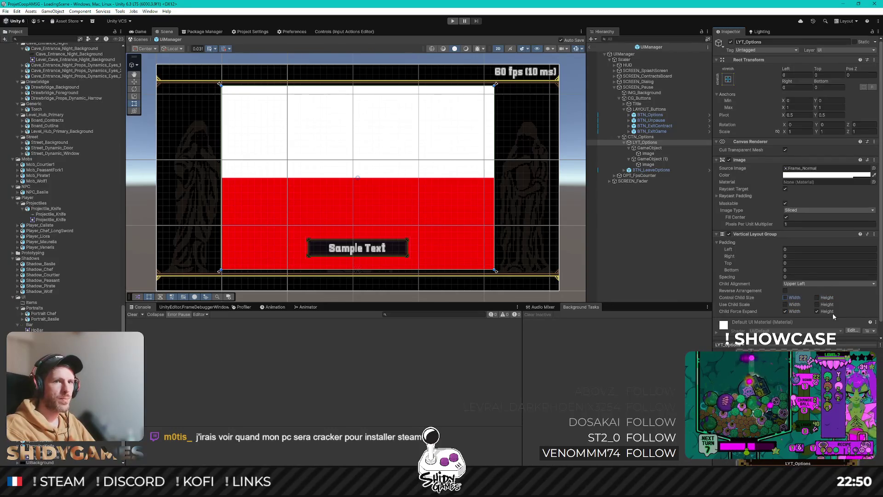
pyautogui.click(784, 297)
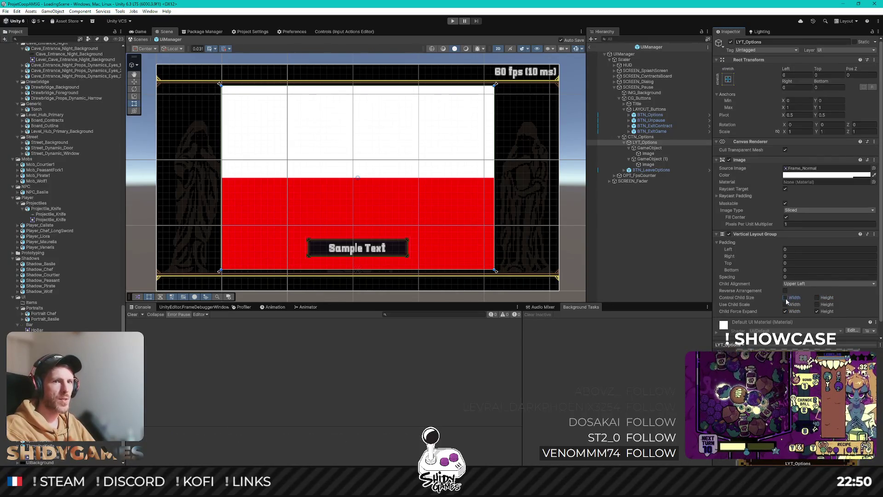
# Step: Set both option rows' Height to 50
pyautogui.click(662, 148)
pyautogui.click(830, 94)
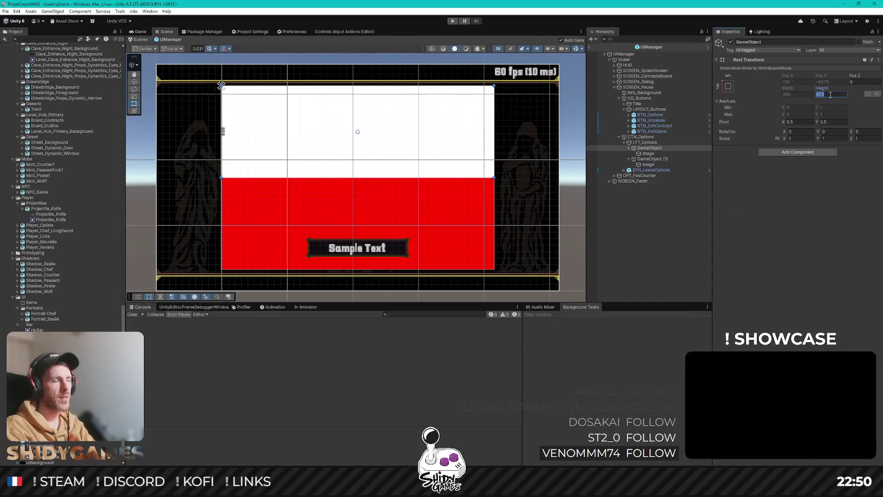
pyautogui.press('Return')
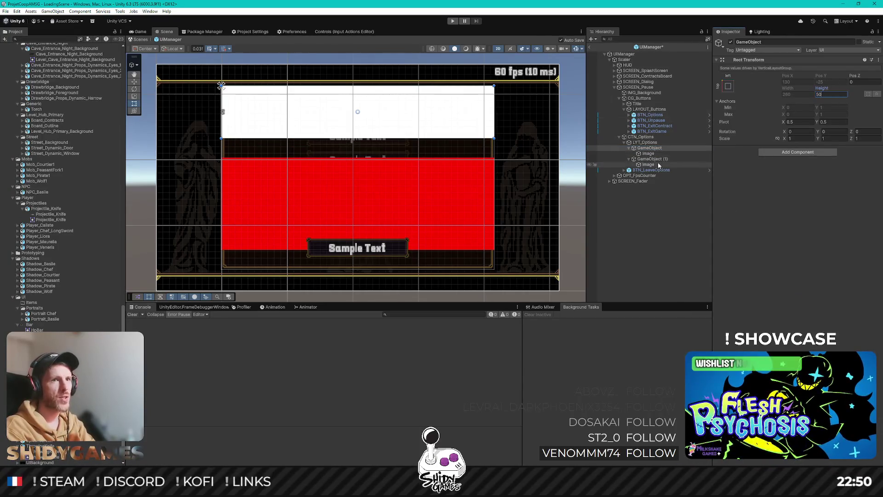
pyautogui.click(666, 158)
pyautogui.click(821, 94)
pyautogui.write('50')
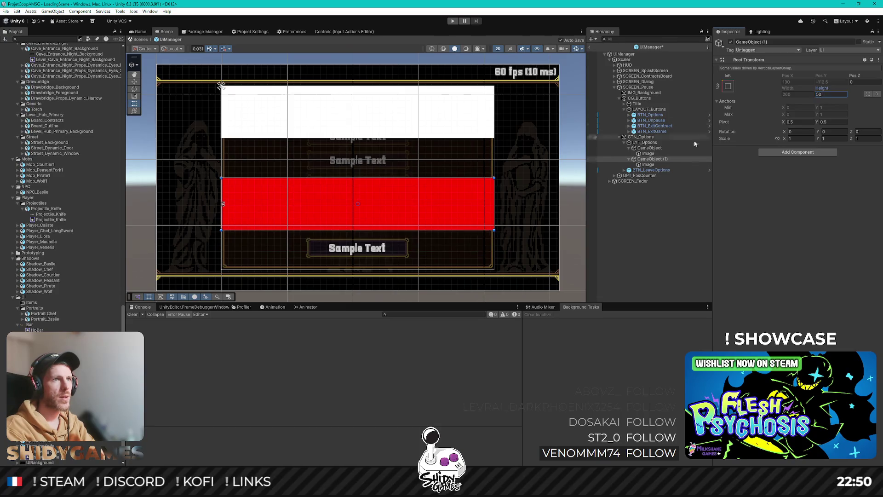
# Step: Turn off Child Force Expand Height on LYT_Options while keeping full-width expansion
pyautogui.click(653, 142)
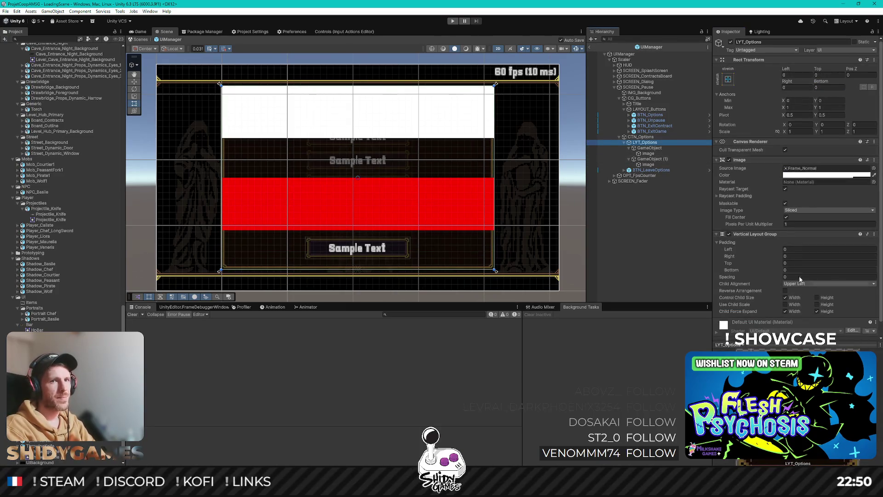
pyautogui.click(817, 311)
pyautogui.click(785, 311)
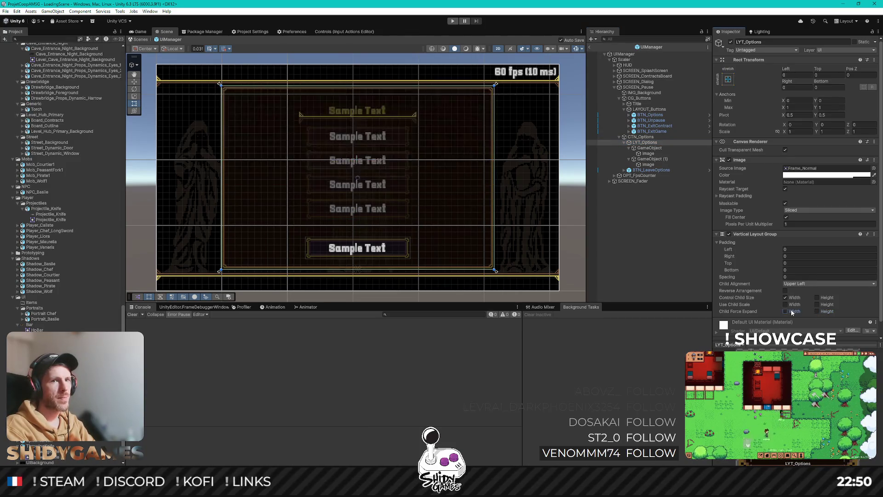
pyautogui.click(789, 312)
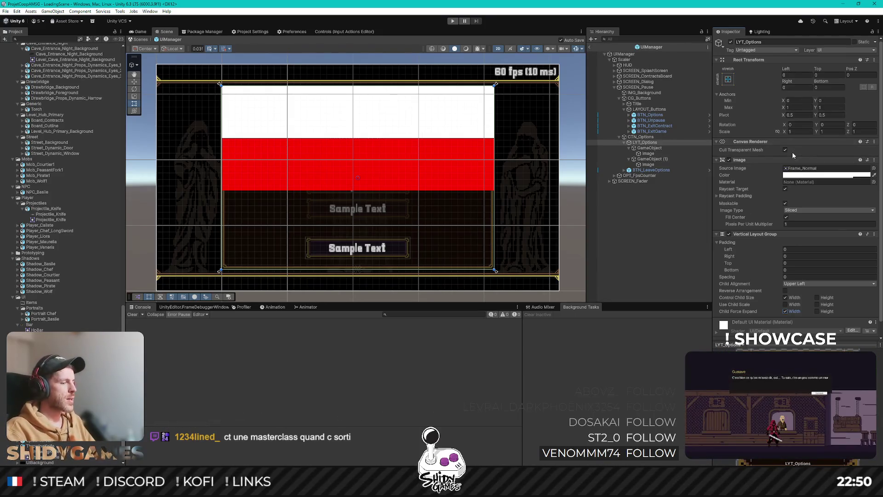
# Step: Rename the first row to Option_Localization and delete GameObject (1)
pyautogui.click(655, 147)
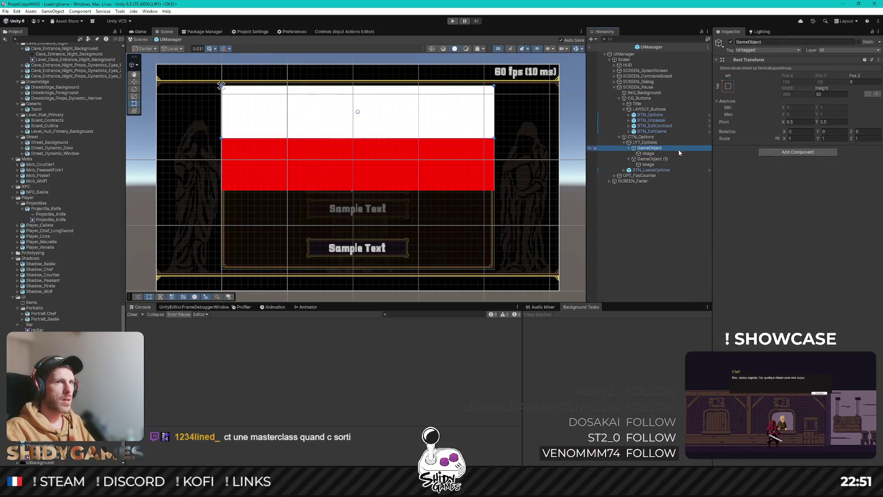
pyautogui.press('F2')
pyautogui.write('Option_')
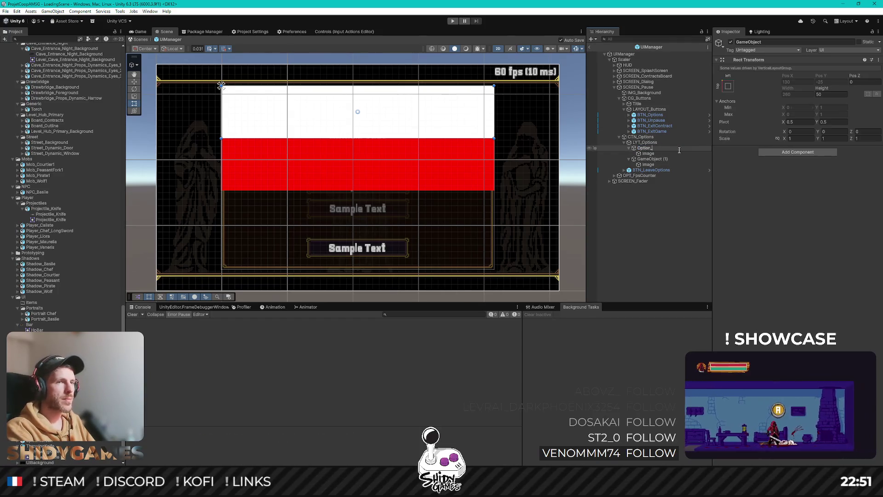
pyautogui.write('n')
pyautogui.press('Return')
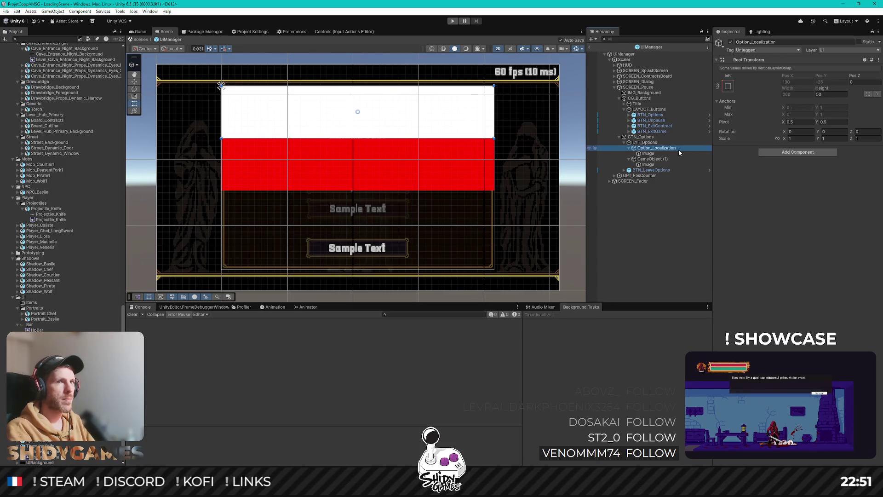
pyautogui.click(665, 158)
pyautogui.press('Delete')
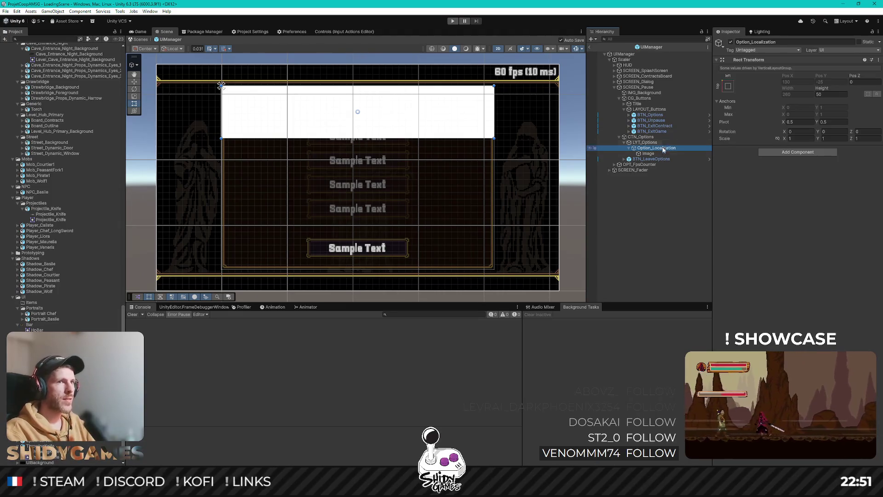
# Step: Lower the Option_Localization Image's alpha to near 0, making it almost transparent
pyautogui.click(663, 153)
pyautogui.click(864, 175)
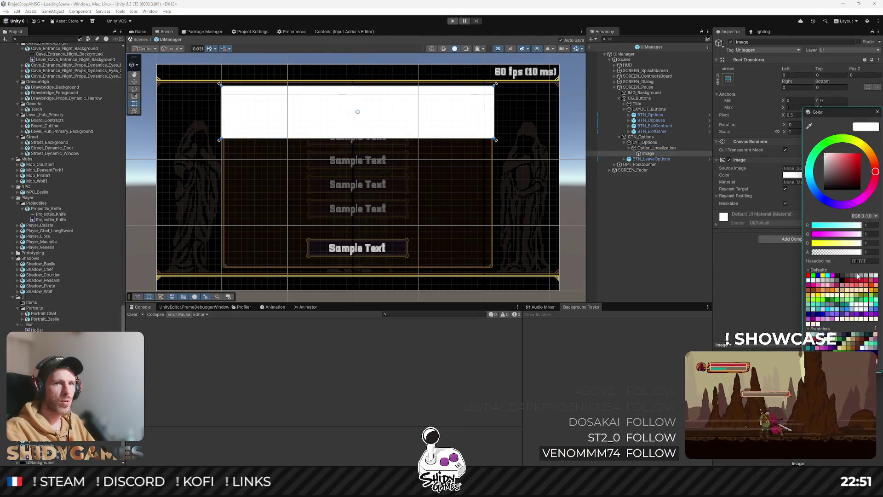
pyautogui.moveTo(851, 252); pyautogui.dragTo(816, 258)
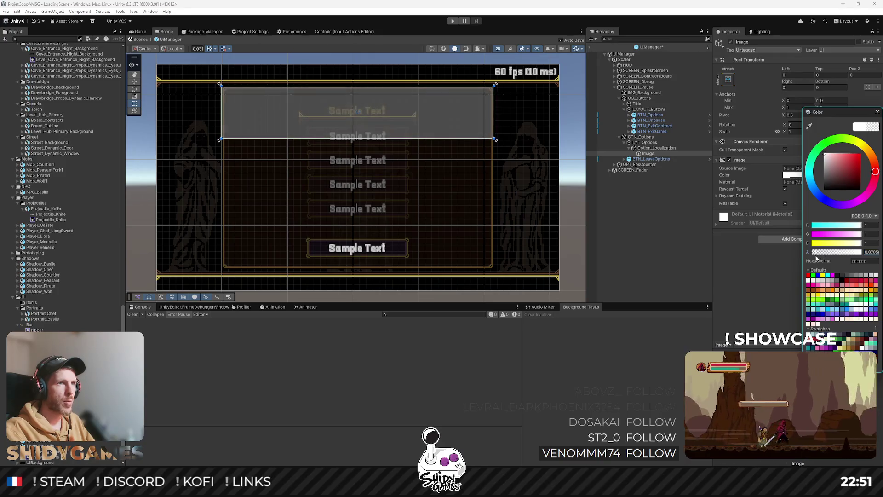
pyautogui.click(758, 260)
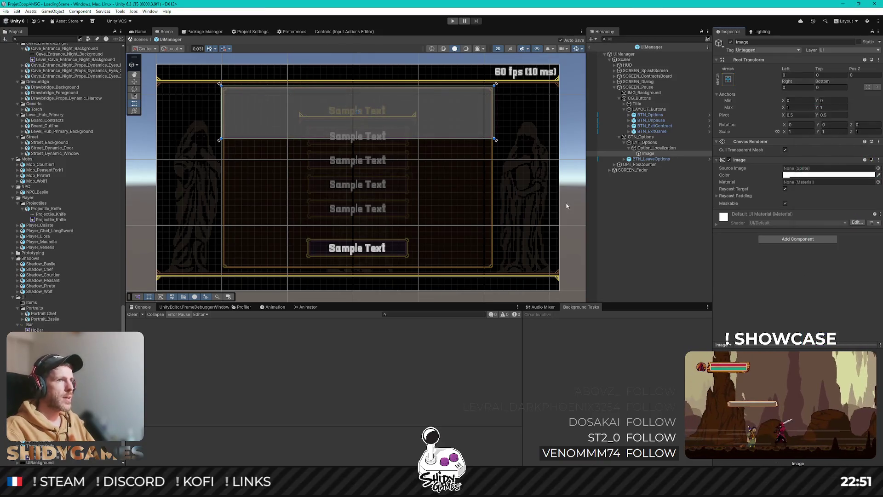
pyautogui.click(658, 148)
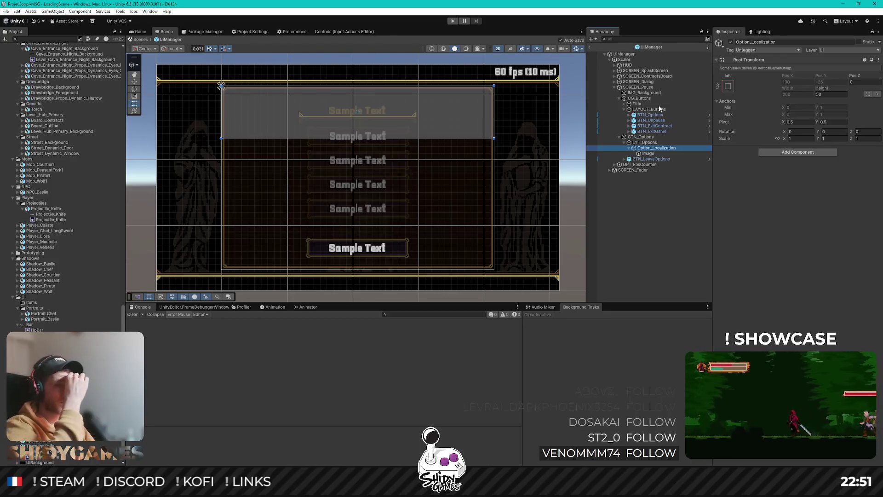
pyautogui.click(655, 153)
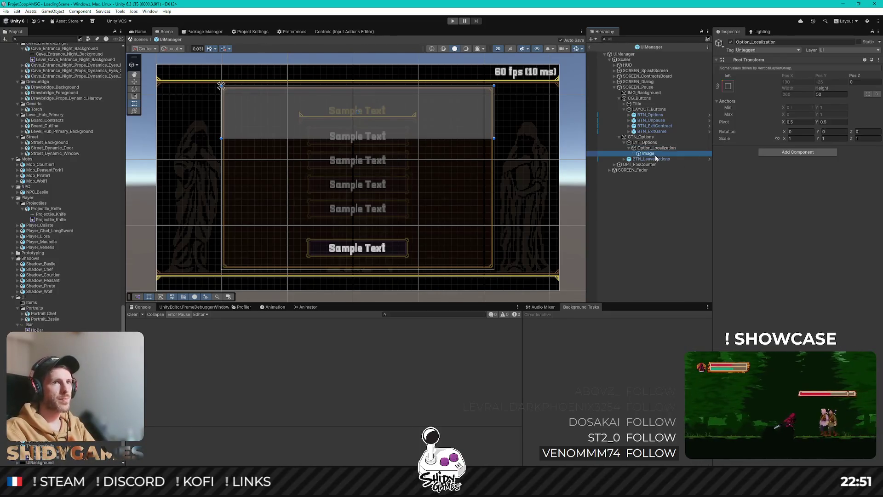
pyautogui.press('Left')
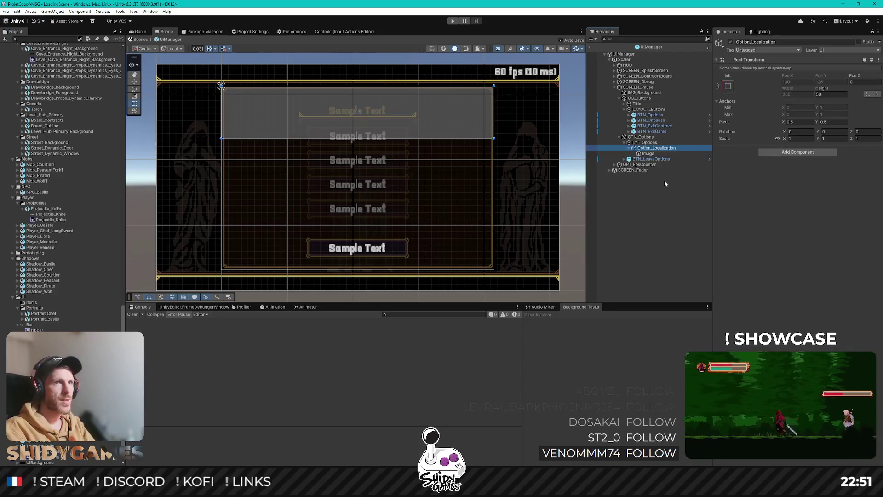
pyautogui.press('Left')
pyautogui.press('Left')
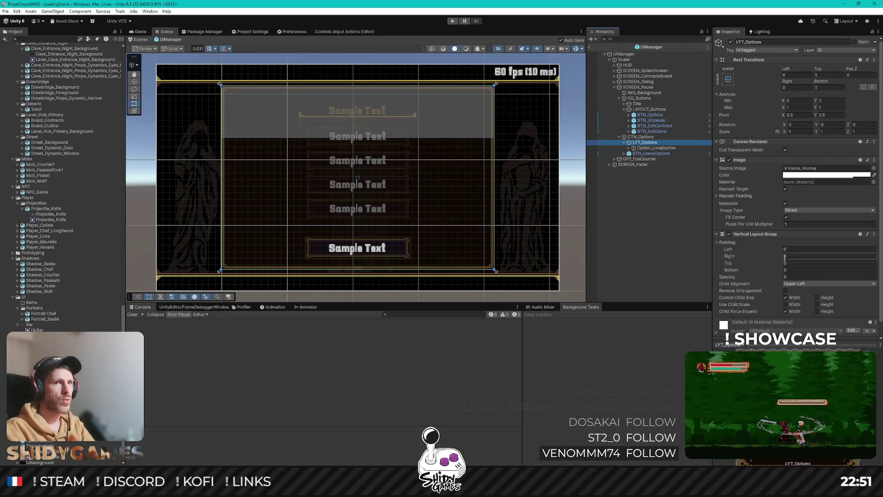
# Step: Set LYT_Options' Left, Right and Top padding to 5
pyautogui.write('10')
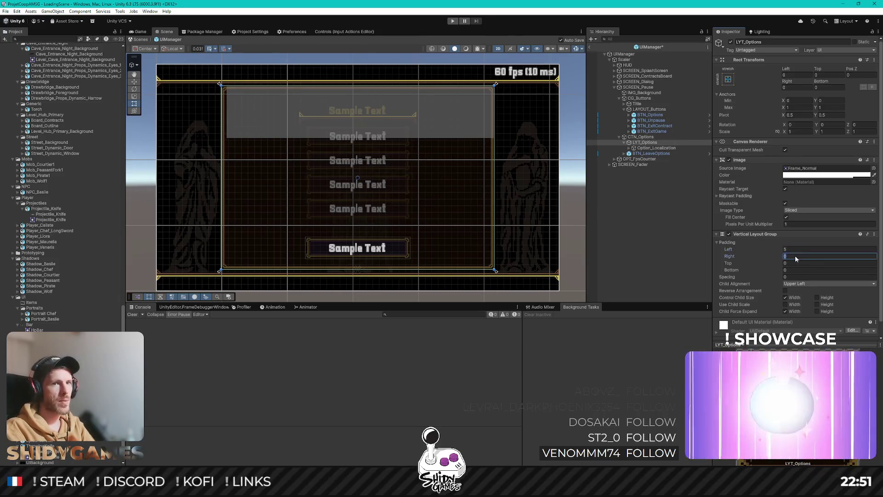
pyautogui.write('5')
pyautogui.click(793, 262)
pyautogui.write('5')
pyautogui.click(793, 270)
pyautogui.write('5')
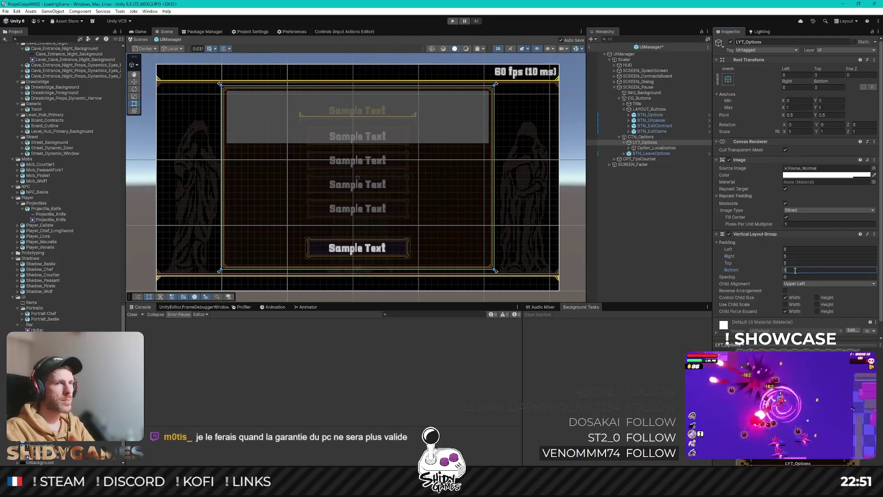
pyautogui.scroll(2, 336, 266)
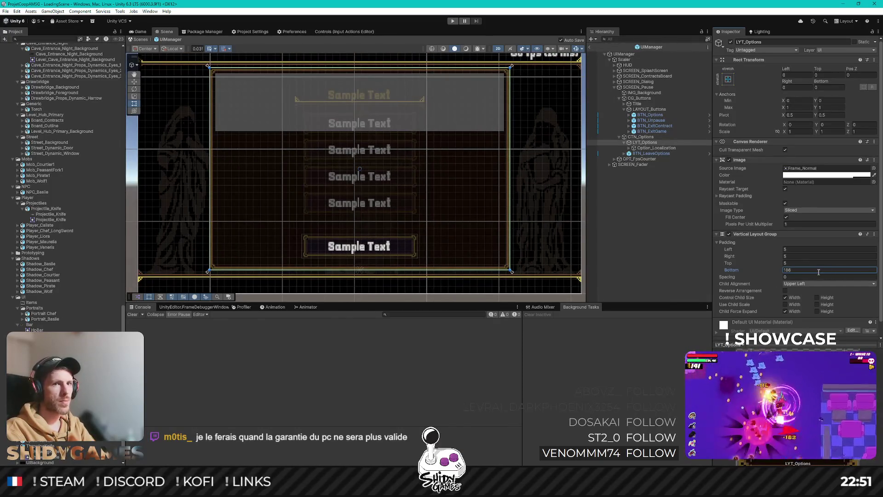
# Step: Set LYT_Options' Bottom padding to 50, then duplicate LYT_Options
pyautogui.click(645, 142)
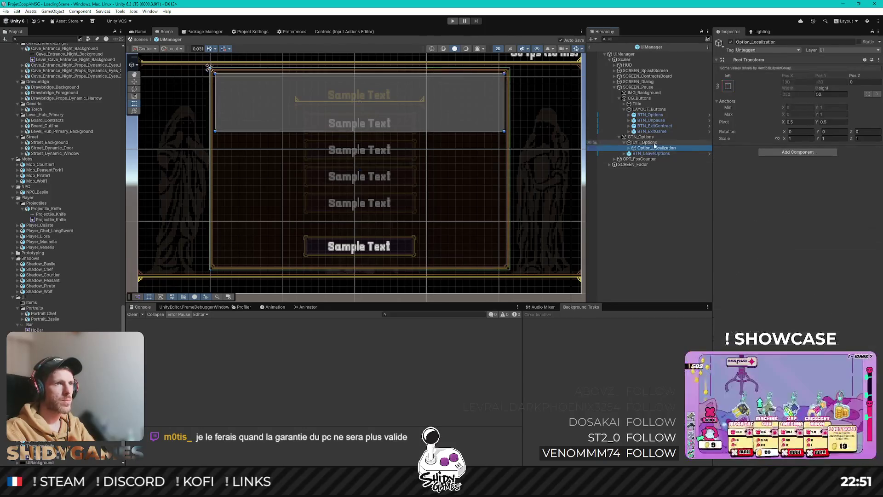
pyautogui.scroll(1, 280, 257)
pyautogui.scroll(-2, 280, 257)
pyautogui.click(794, 269)
pyautogui.write('50')
pyautogui.click(796, 262)
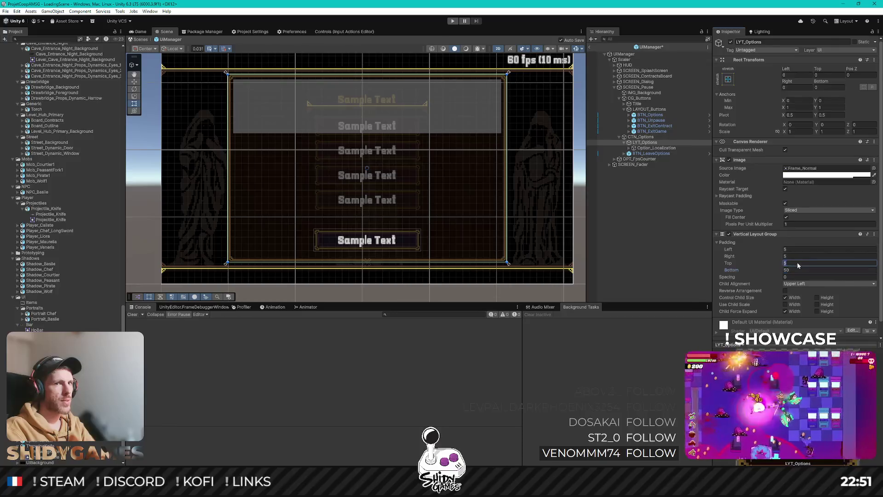
pyautogui.click(797, 270)
pyautogui.scroll(1, 400, 258)
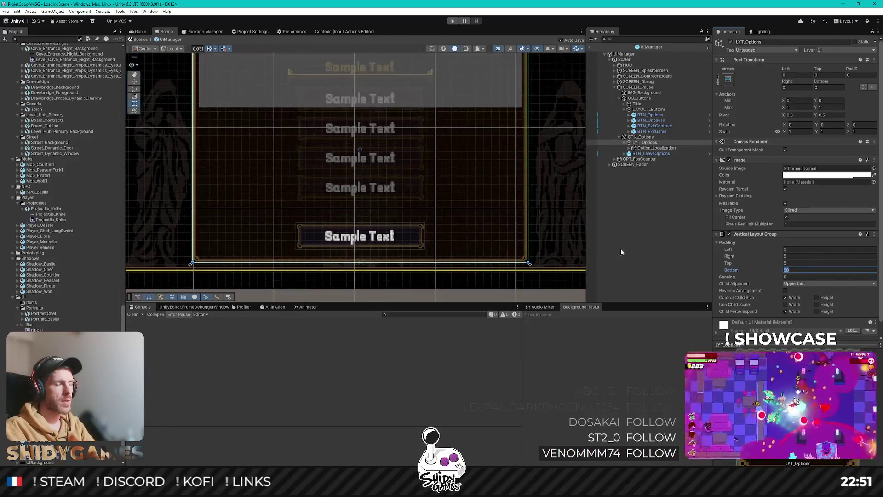
pyautogui.click(654, 144)
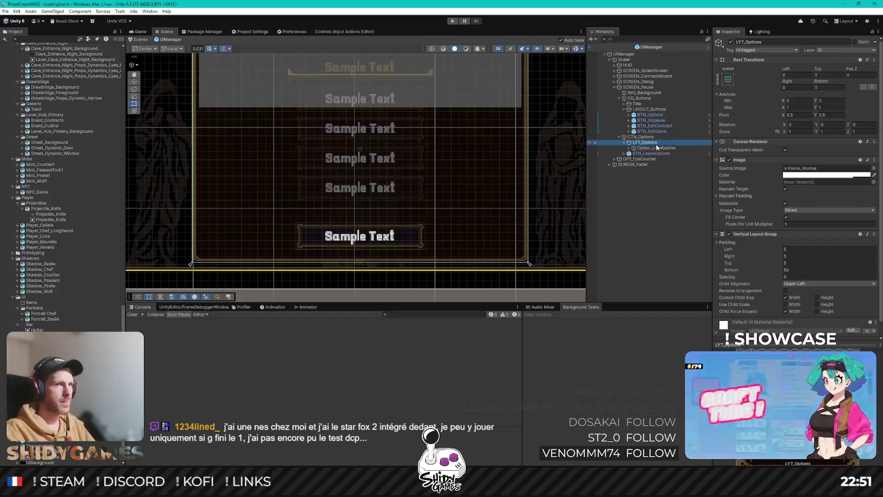
pyautogui.hotkey('ctrl', 'd')
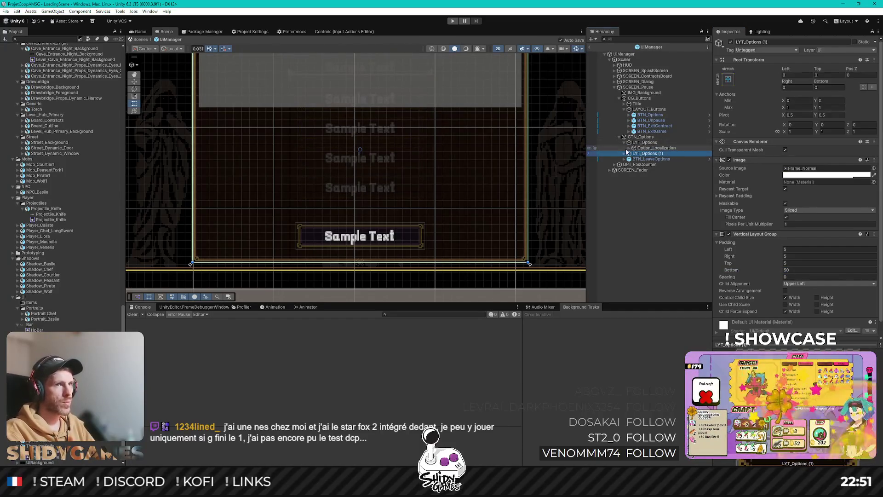
# Step: Undo the accidental LYT_Options duplicate and duplicate Option_Localization into extra rows
pyautogui.hotkey('ctrl', 'z')
pyautogui.click(650, 148)
pyautogui.hotkey('ctrl', 'd')
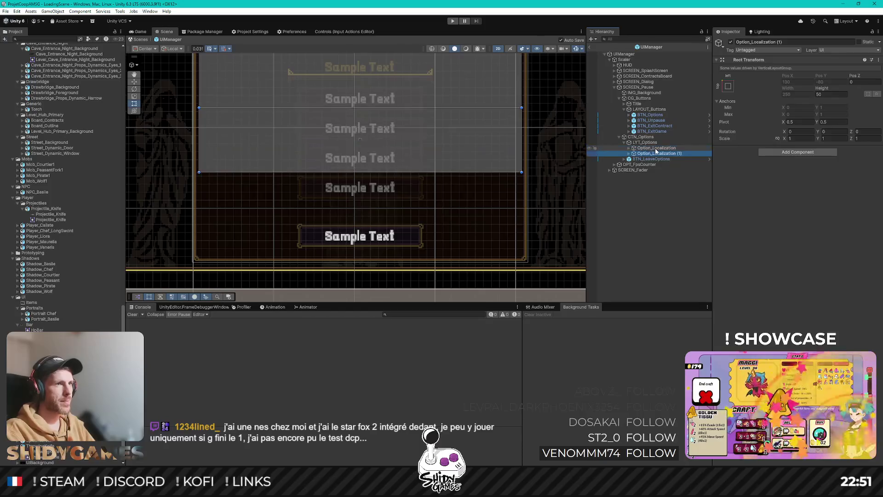
pyautogui.hotkey('ctrl', 'd')
pyautogui.hotkey('ctrl', 'd')
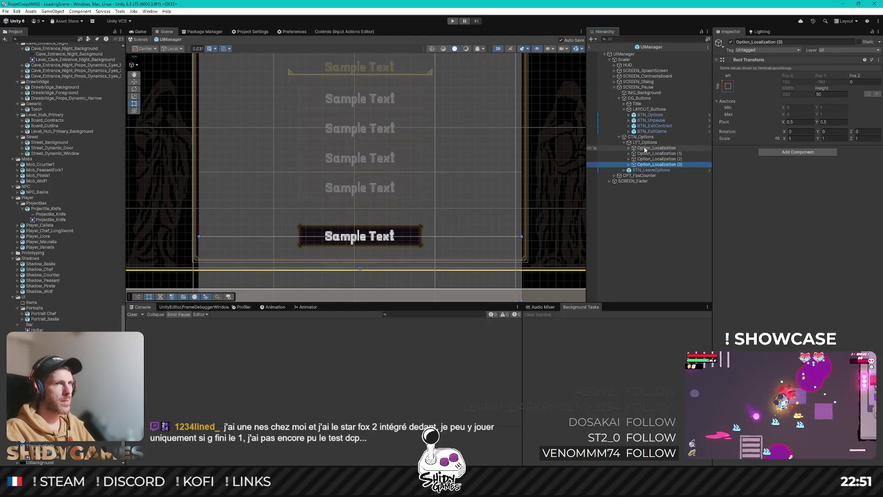
# Step: Tick Control Child Size Height and Child Force Expand Height on LYT_Options
pyautogui.click(648, 144)
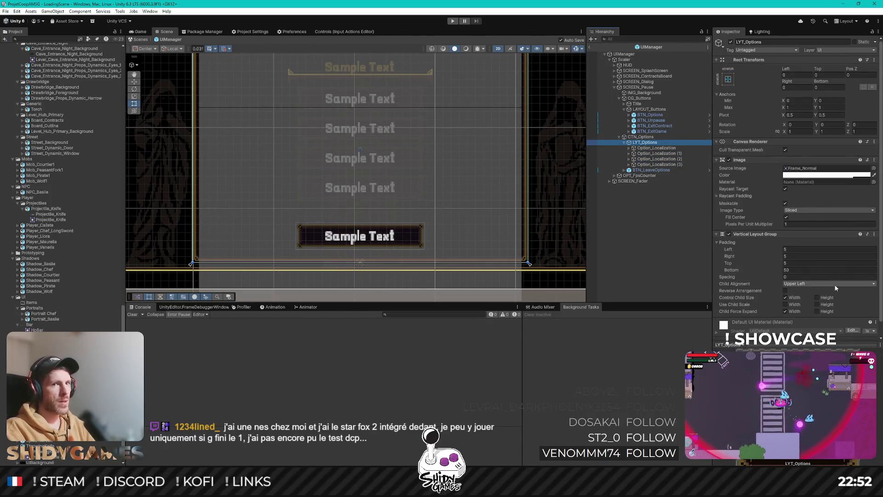
pyautogui.click(818, 314)
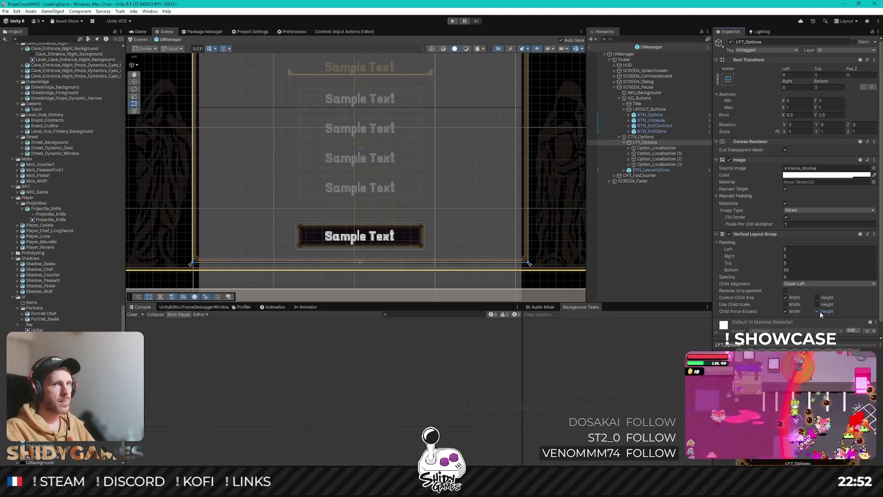
pyautogui.click(817, 298)
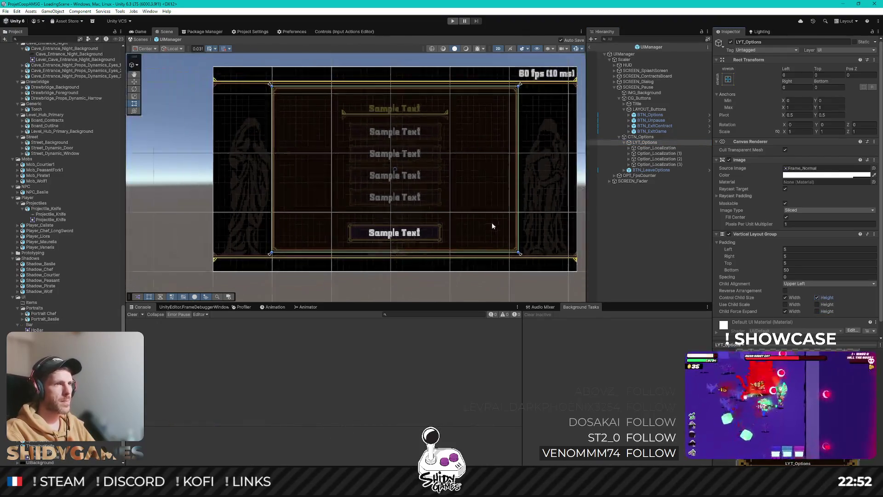
pyautogui.click(816, 311)
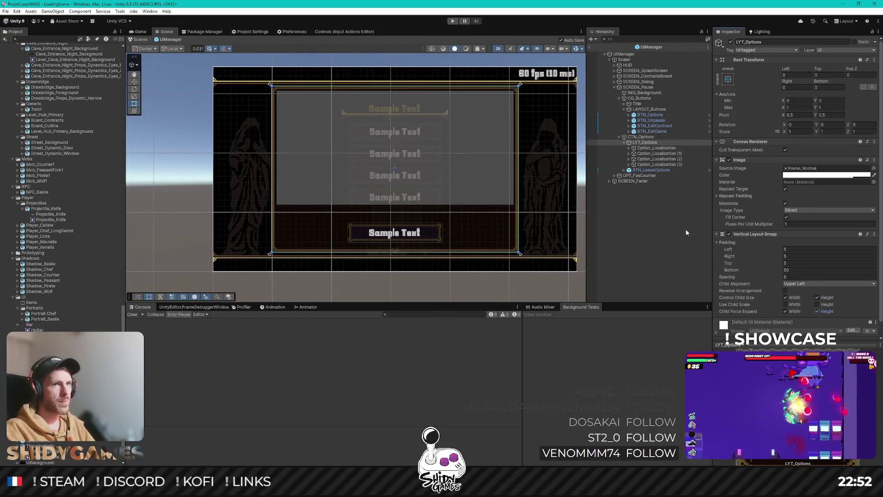
pyautogui.press('Tab')
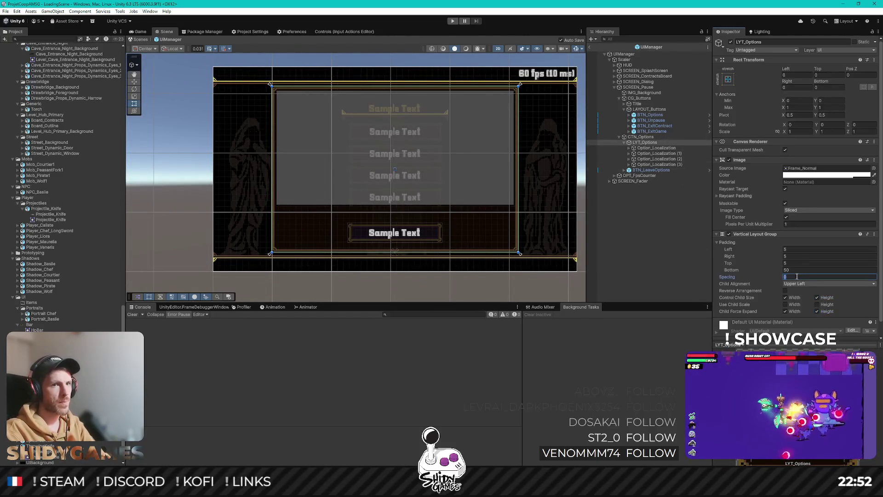
pyautogui.scroll(1, 455, 212)
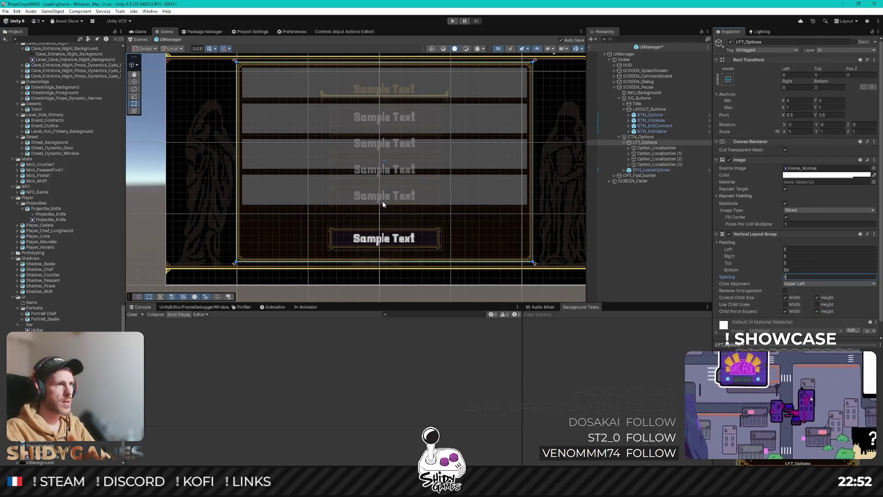
# Step: Try several Bottom padding values on LYT_Options, settling on 39
pyautogui.click(654, 164)
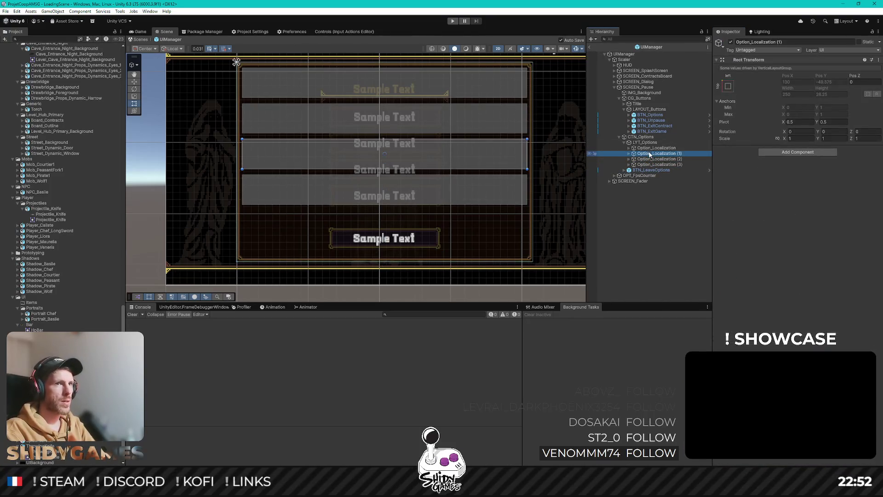
pyautogui.click(643, 142)
pyautogui.click(796, 270)
pyautogui.write('40')
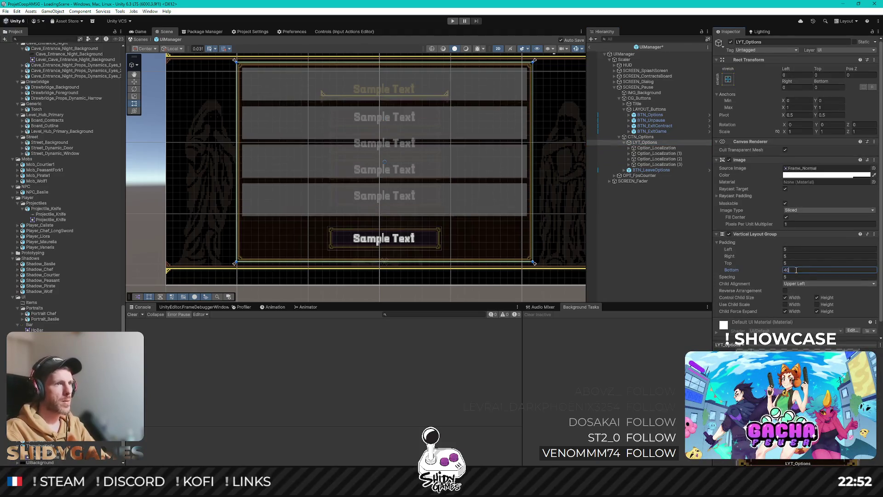
pyautogui.press('BackSpace')
pyautogui.press('BackSpace')
pyautogui.write('30')
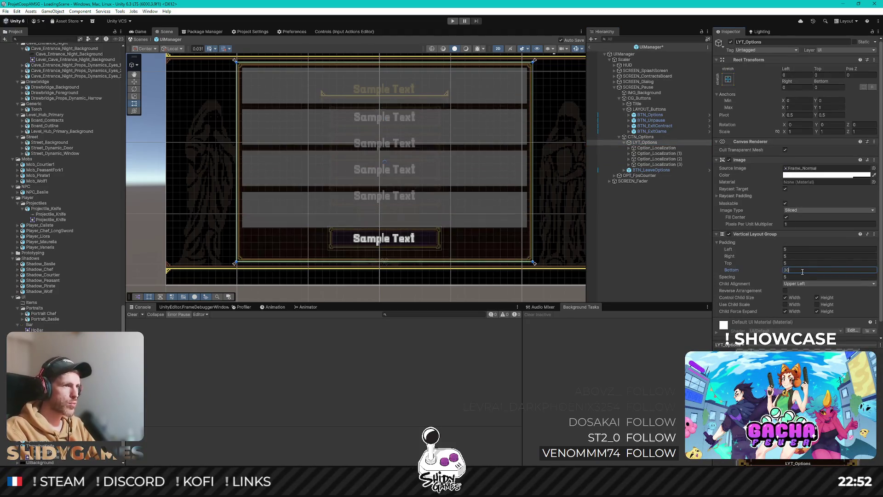
pyautogui.press('BackSpace')
pyautogui.write('5')
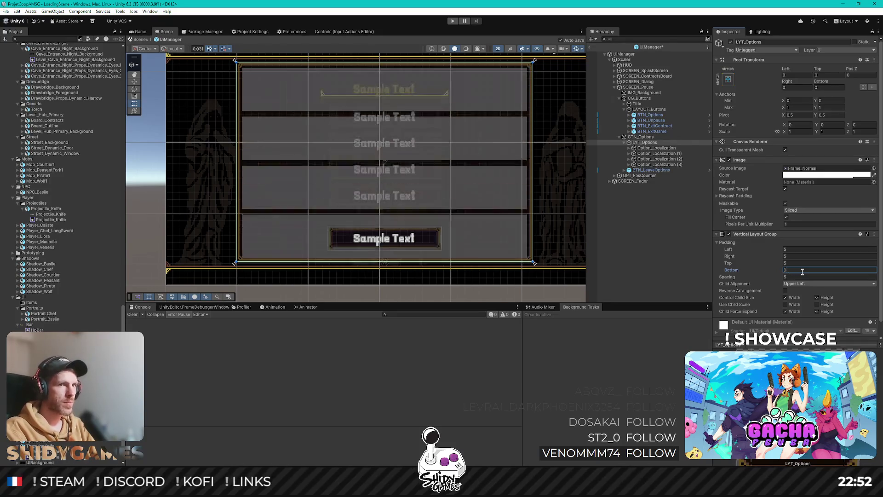
pyautogui.write('+5')
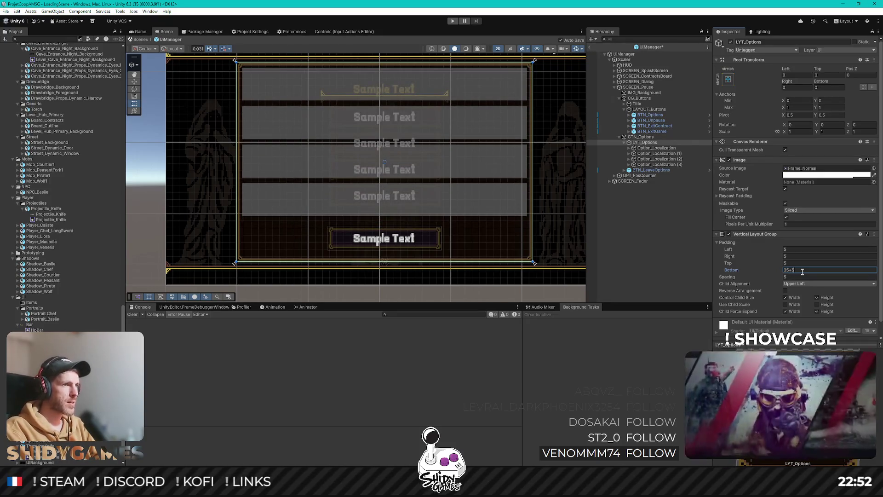
pyautogui.press('BackSpace')
pyautogui.write('4')
# Step: Pan the Scene view to check the rows' spacing above the bottom button
pyautogui.scroll(3, 367, 247)
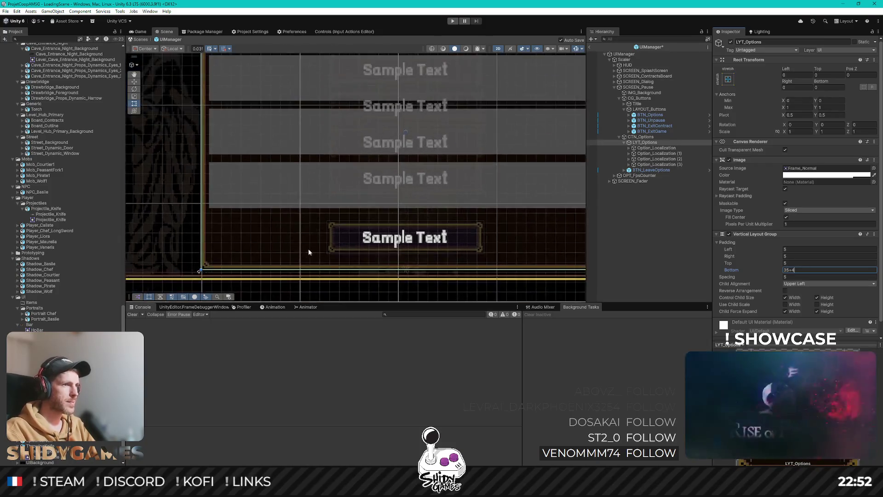
pyautogui.scroll(-5, 421, 247)
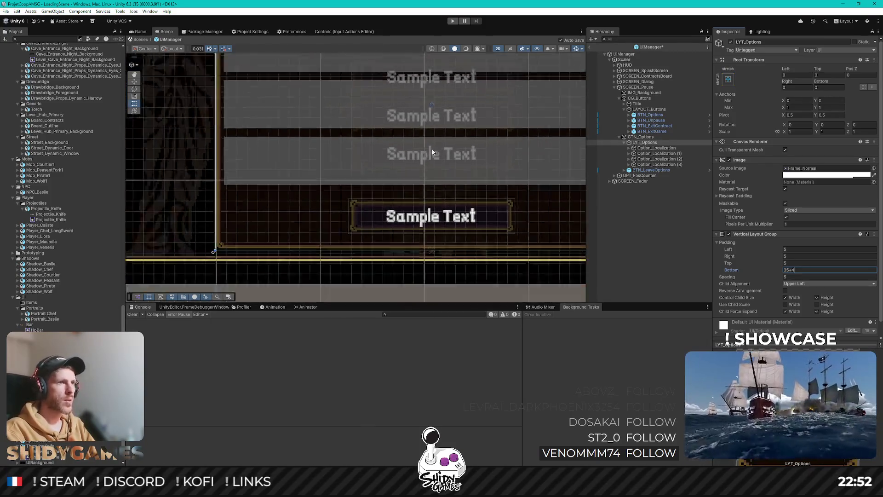
pyautogui.moveTo(455, 109)
pyautogui.mouseDown()
pyautogui.moveTo(369, 192)
pyautogui.moveTo(400, 195)
pyautogui.mouseUp()
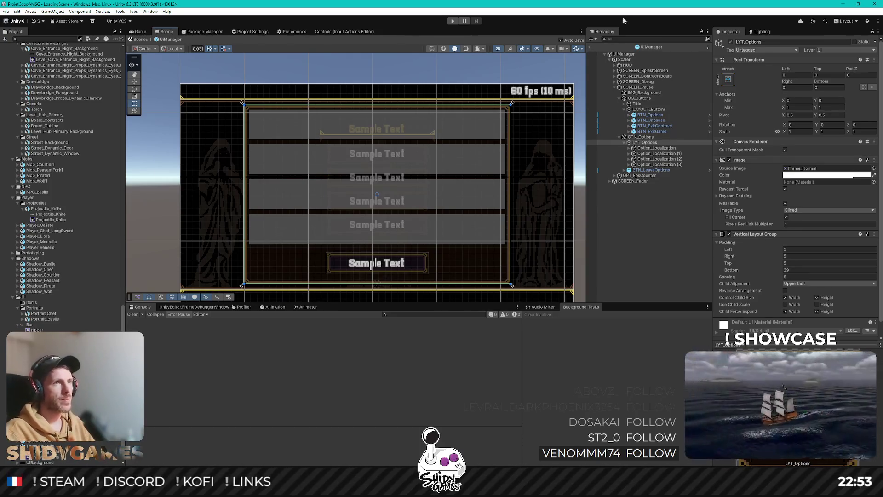
pyautogui.scroll(2, 437, 195)
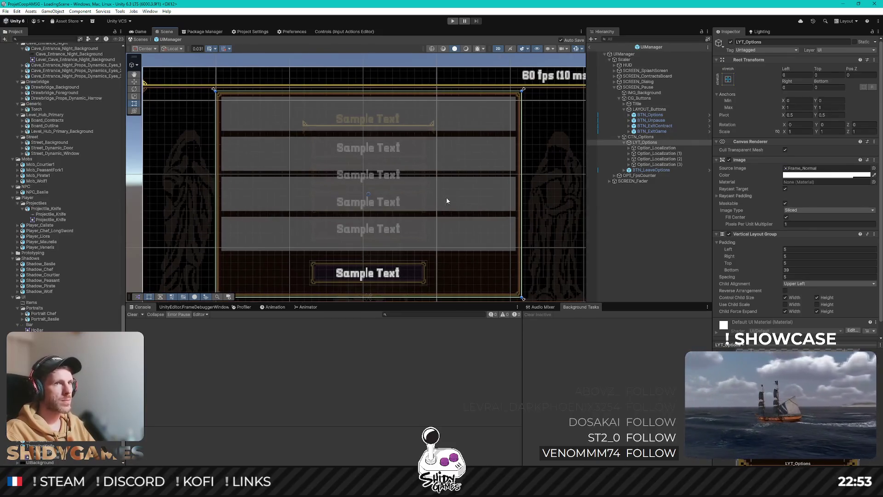
pyautogui.click(680, 154)
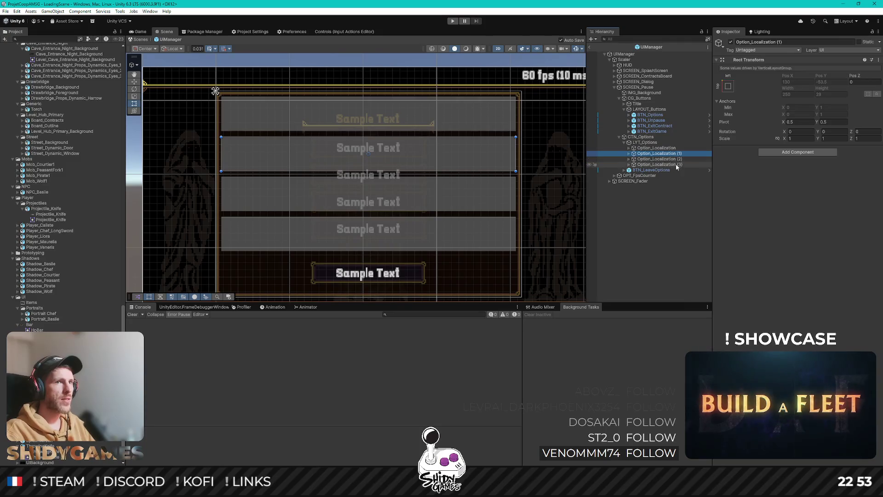
# Step: Delete the extra option rows and turn off height control and expansion on LYT_Options
pyautogui.keyDown('shift'); pyautogui.click(675, 164); pyautogui.keyUp('shift')
pyautogui.press('Delete')
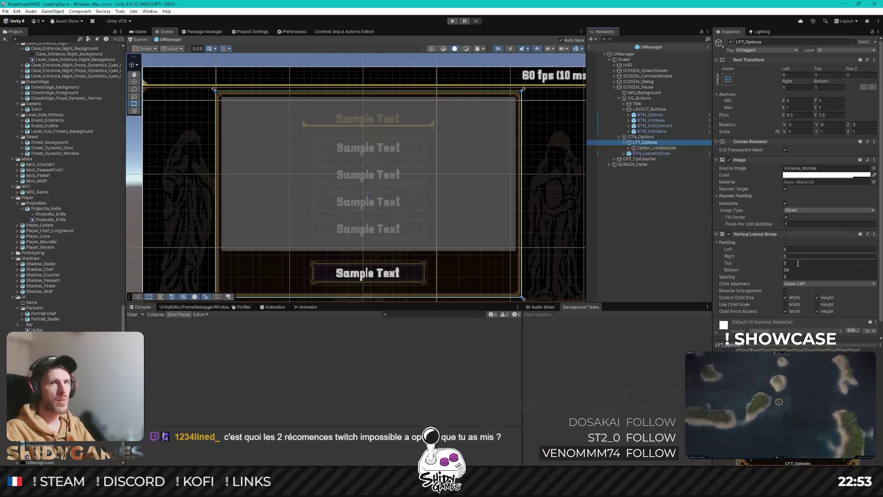
pyautogui.click(816, 297)
pyautogui.click(819, 313)
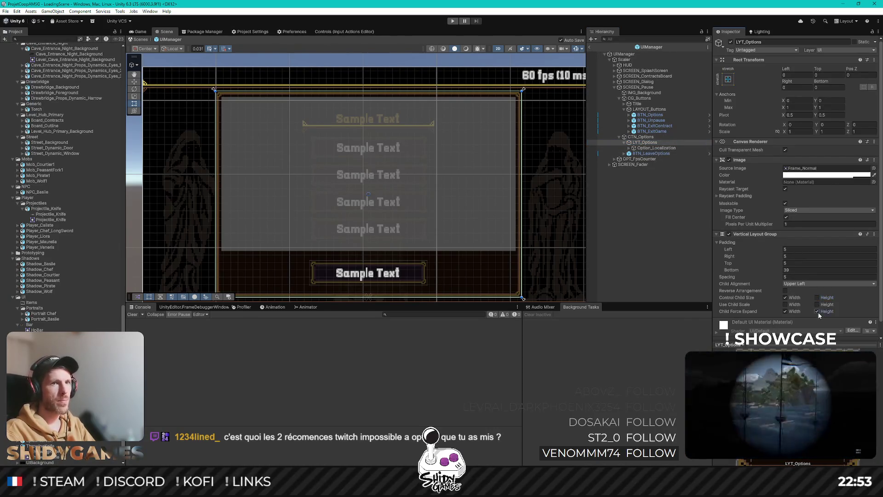
# Step: Set the remaining Option_Localization row's Height to 29
pyautogui.click(672, 148)
pyautogui.click(831, 94)
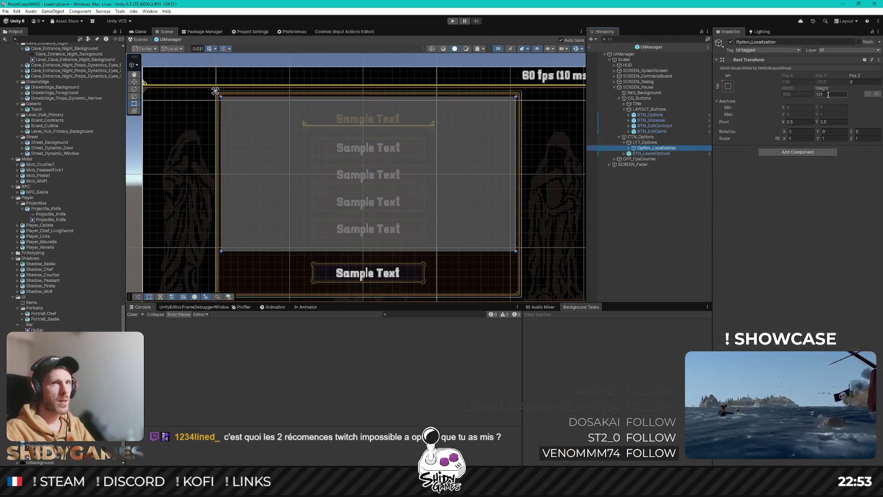
pyautogui.write('29')
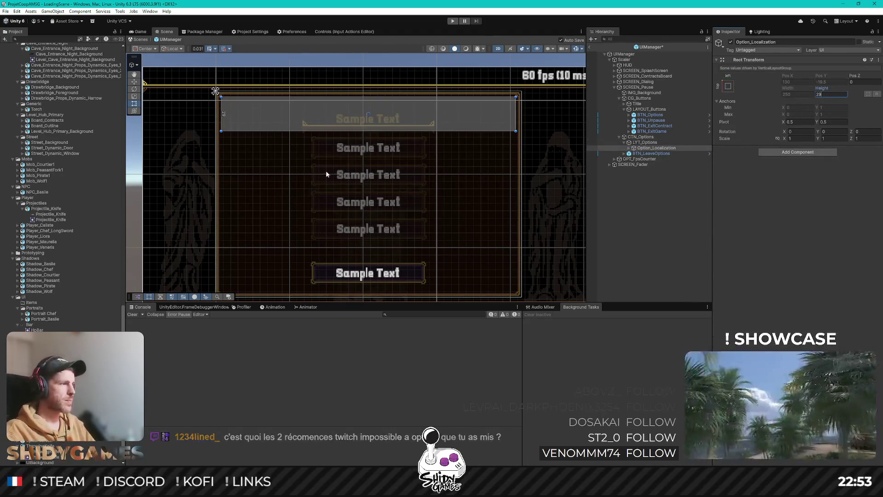
pyautogui.moveTo(327, 173); pyautogui.dragTo(364, 179)
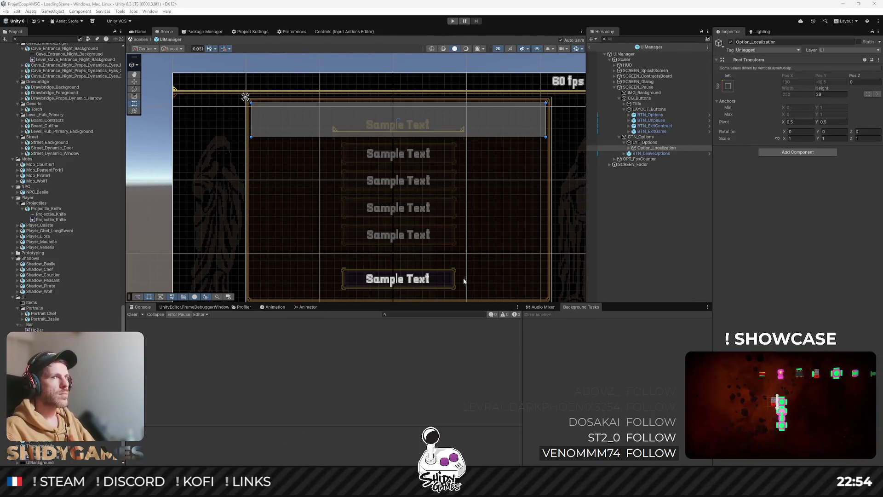
pyautogui.click(655, 148)
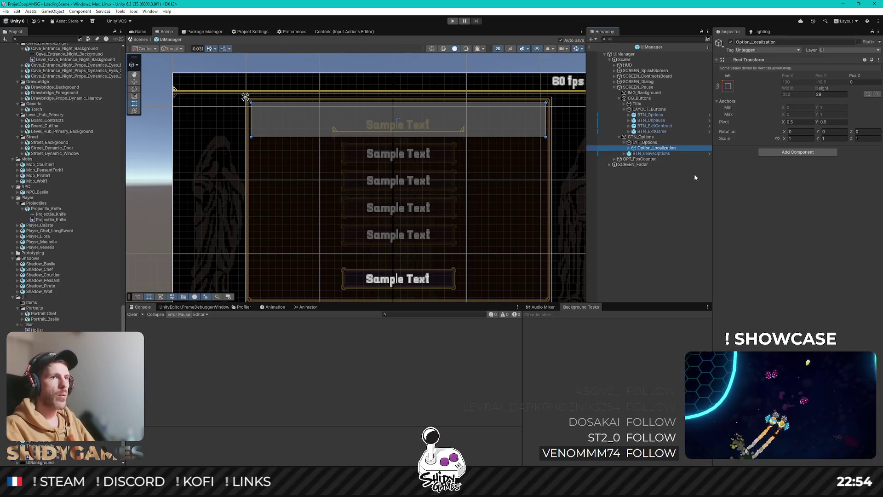
# Step: Add a UI Image child to the Option_Localization row with Alt+Shift+N
pyautogui.hotkey('alt', 'shift', 'n')
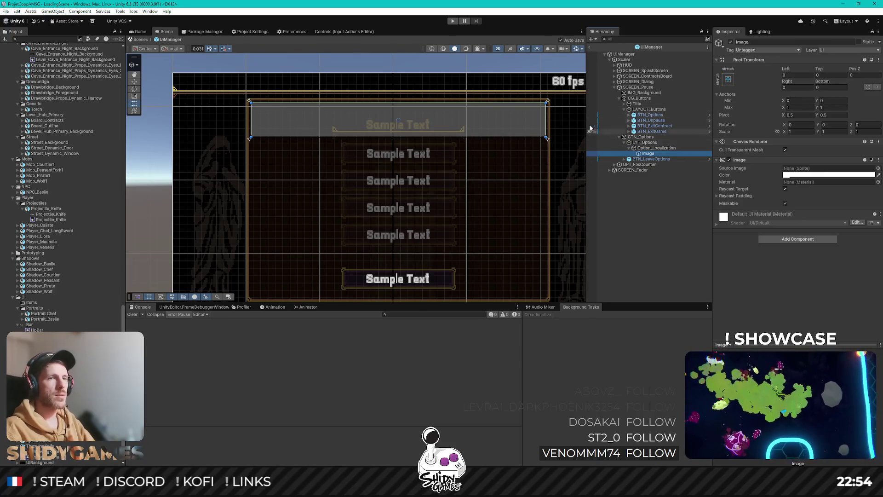
pyautogui.click(650, 148)
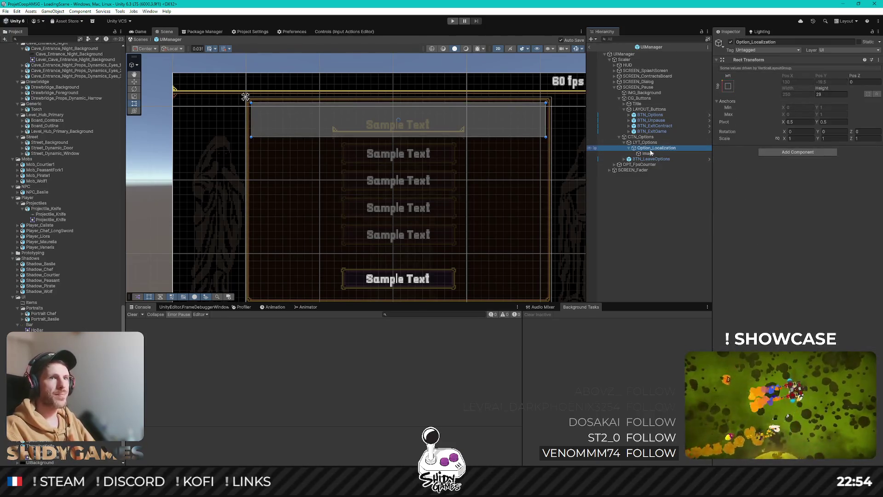
pyautogui.click(650, 153)
pyautogui.click(650, 150)
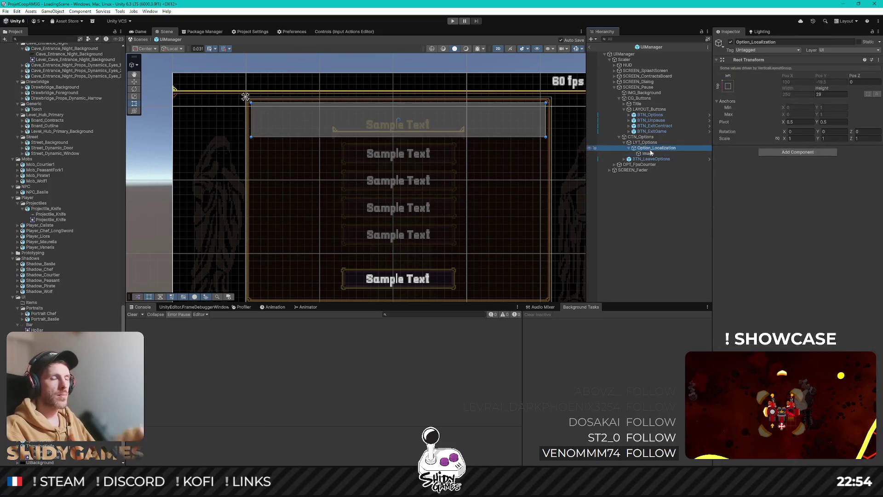
# Step: Browse Option_Localization's create menu, close it unused, and select BTN_Options
pyautogui.rightClick(650, 151)
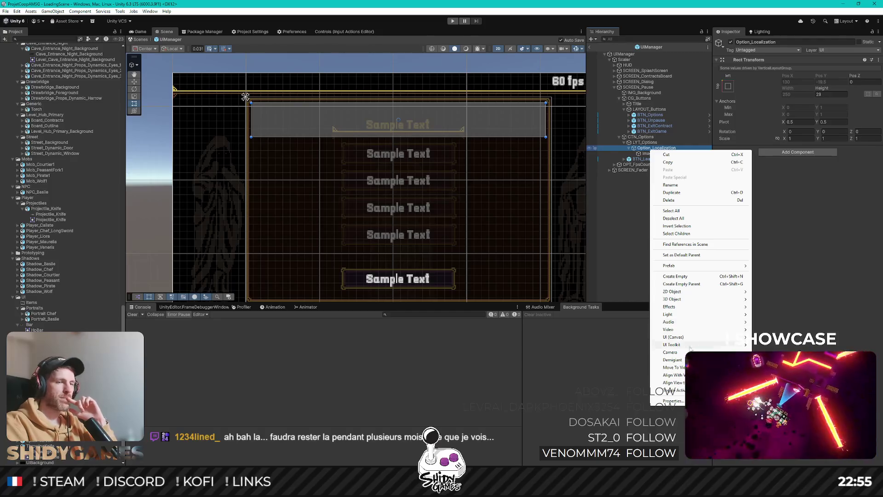
pyautogui.moveTo(697, 346)
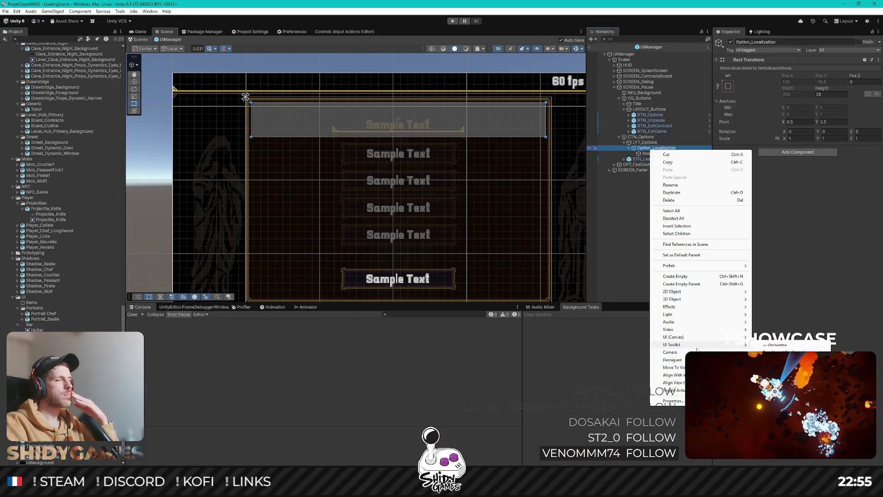
pyautogui.click(795, 275)
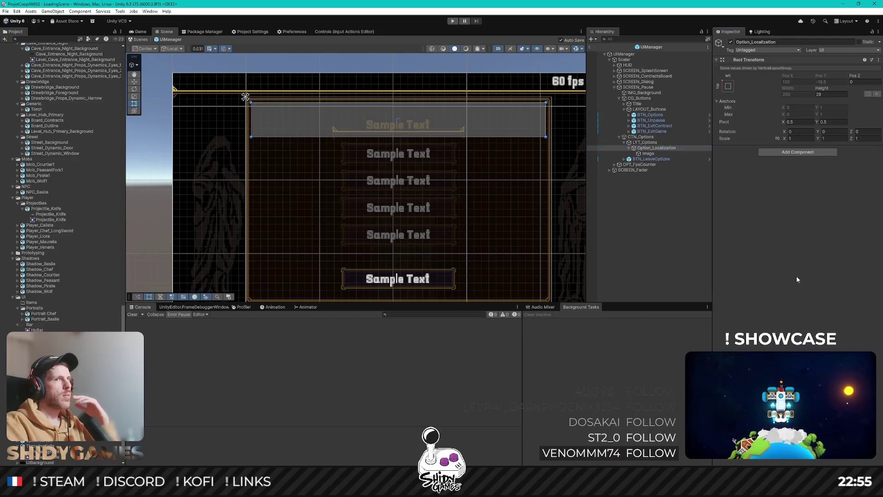
pyautogui.click(667, 115)
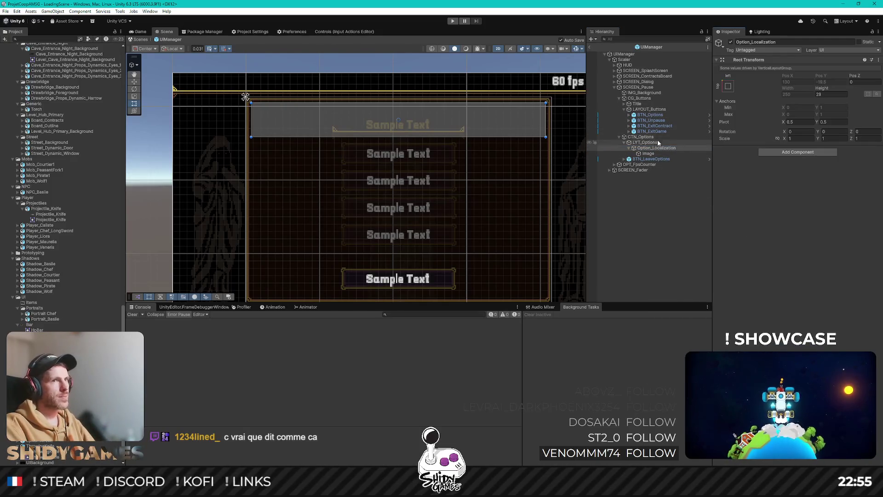
# Step: Duplicate BTN_Options into Option_Localization and anchor the copy middle-left
pyautogui.hotkey('ctrl', 'd')
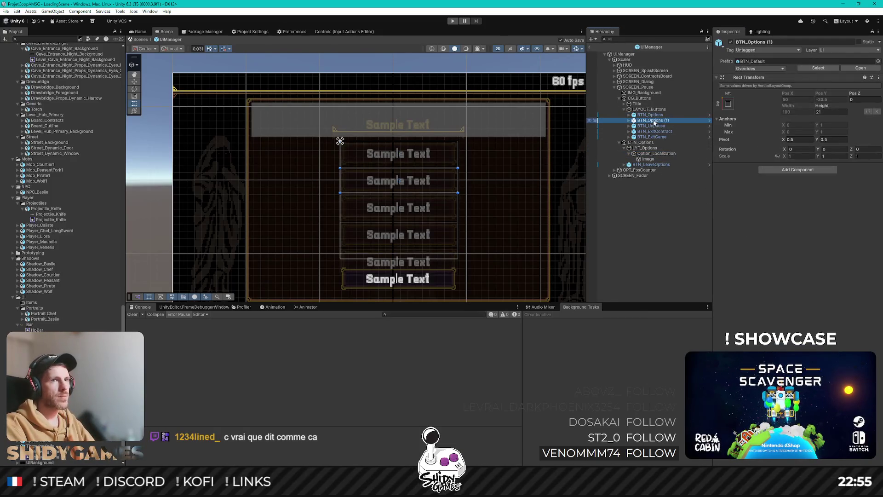
pyautogui.moveTo(654, 157); pyautogui.dragTo(654, 155)
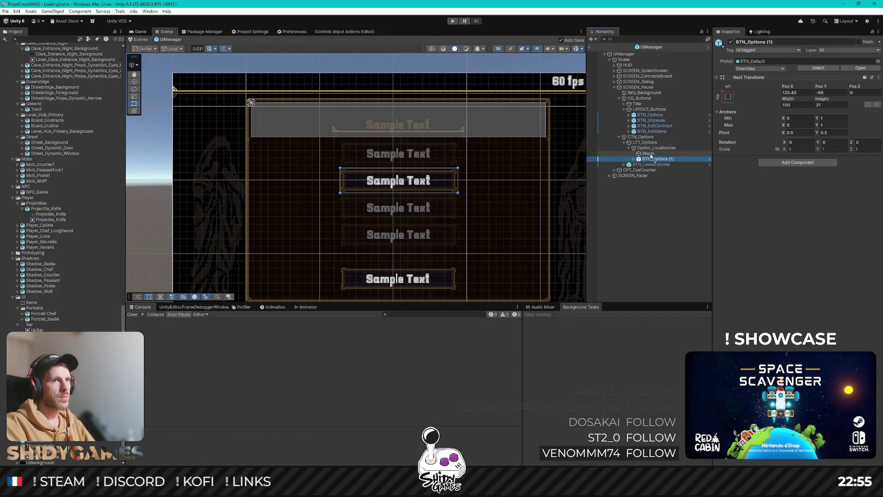
pyautogui.moveTo(653, 158); pyautogui.dragTo(649, 153)
pyautogui.hotkey('ctrl', 'z')
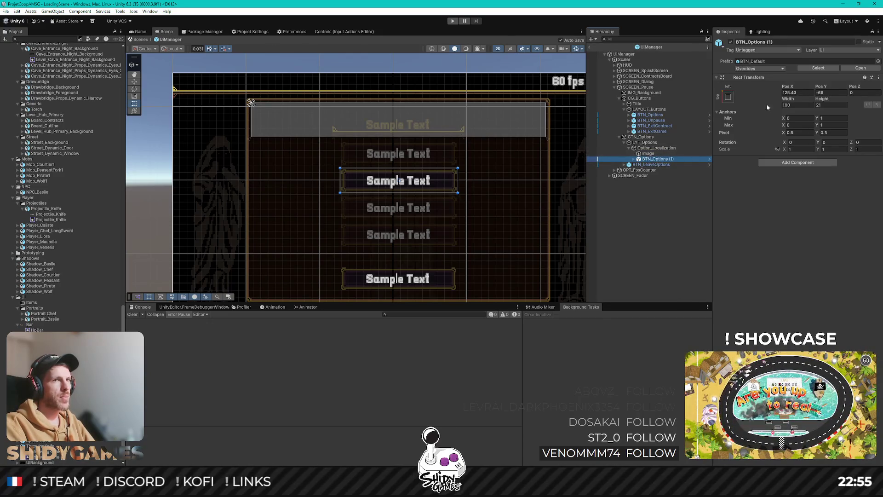
pyautogui.click(728, 97)
pyautogui.keyDown('alt'); pyautogui.click(754, 170); pyautogui.keyUp('alt')
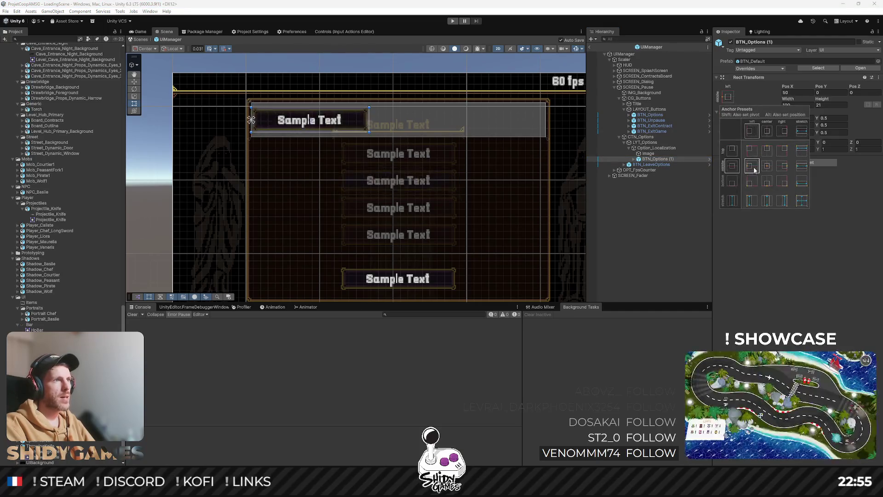
pyautogui.click(666, 160)
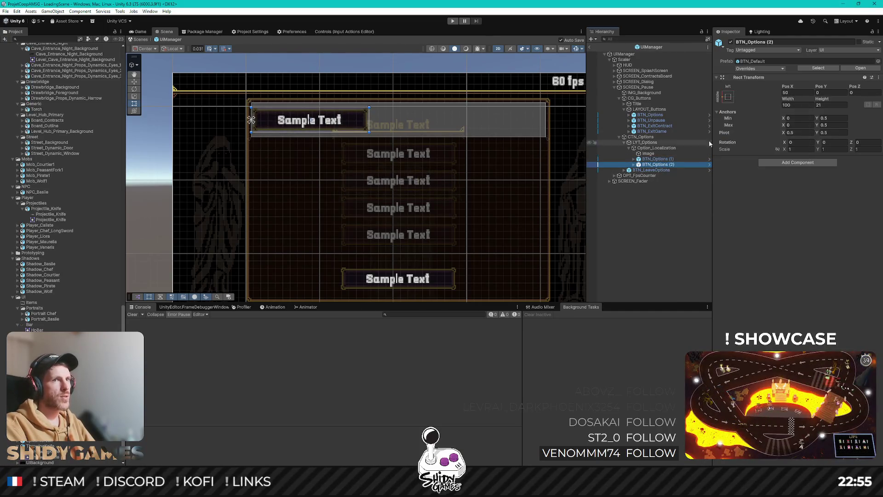
# Step: Duplicate the left-anchored copy and anchor the second copy to the row's right edge
pyautogui.hotkey('ctrl', 'd')
pyautogui.click(728, 97)
pyautogui.keyDown('alt'); pyautogui.click(783, 168); pyautogui.keyUp('alt')
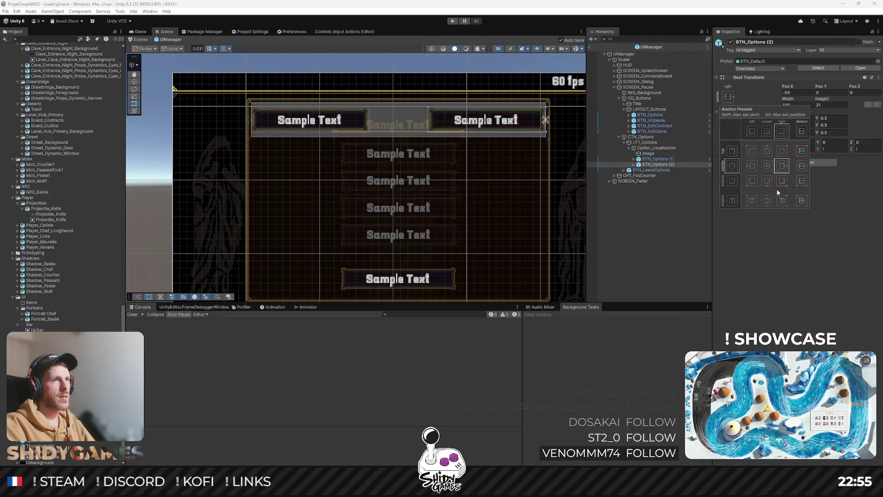
pyautogui.click(793, 258)
# Step: Expand both button copies down to their Text (TMP) labels
pyautogui.click(634, 159)
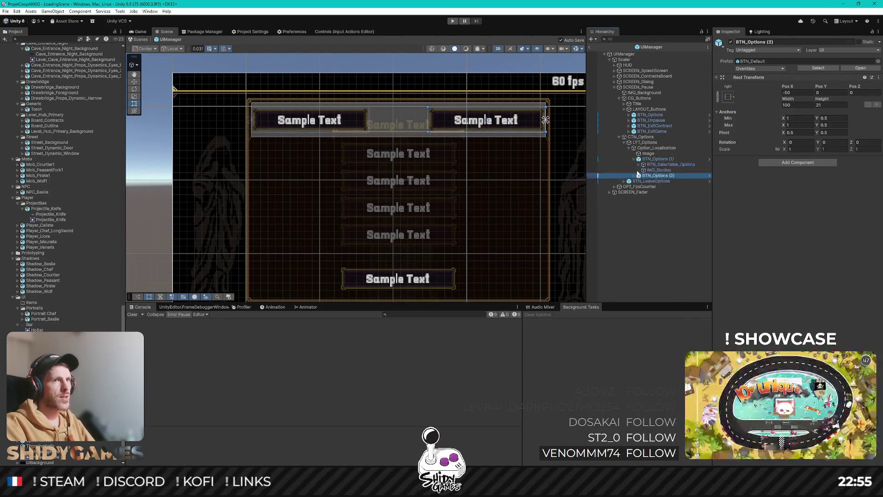
pyautogui.click(637, 175)
pyautogui.click(643, 164)
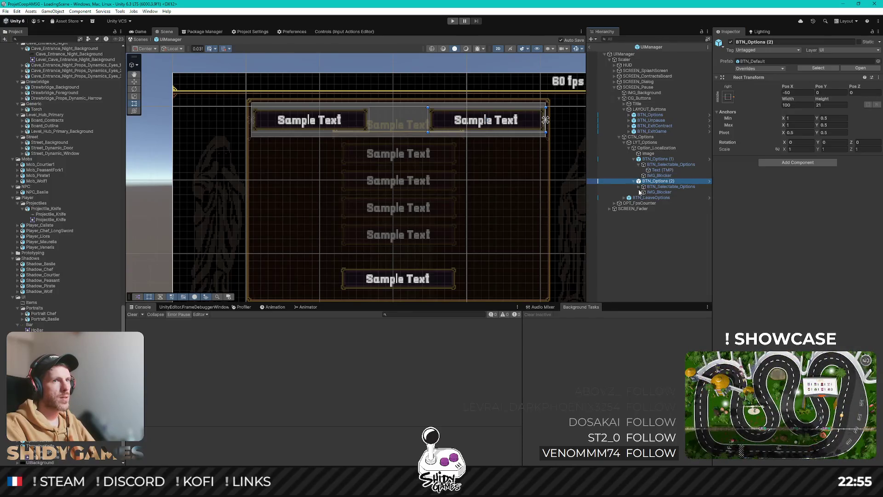
pyautogui.click(643, 186)
pyautogui.click(656, 171)
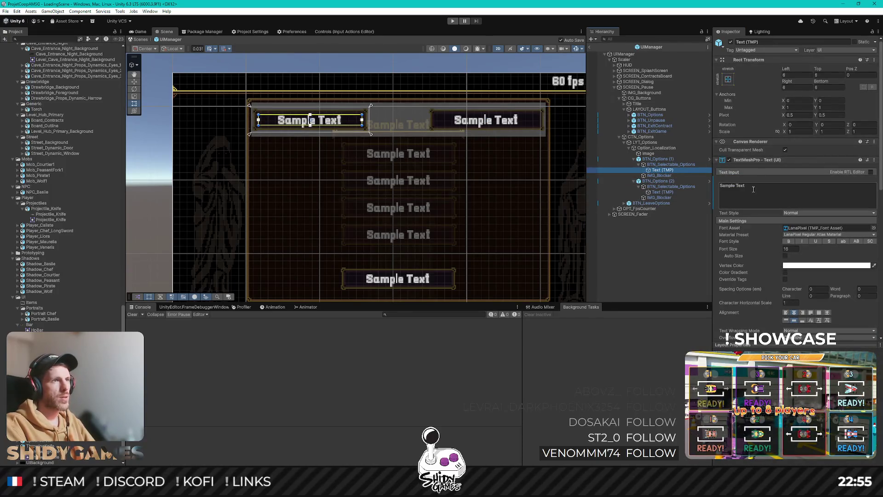
# Step: Change the two button labels to '<' and '>'
pyautogui.click(792, 193)
pyautogui.write('<')
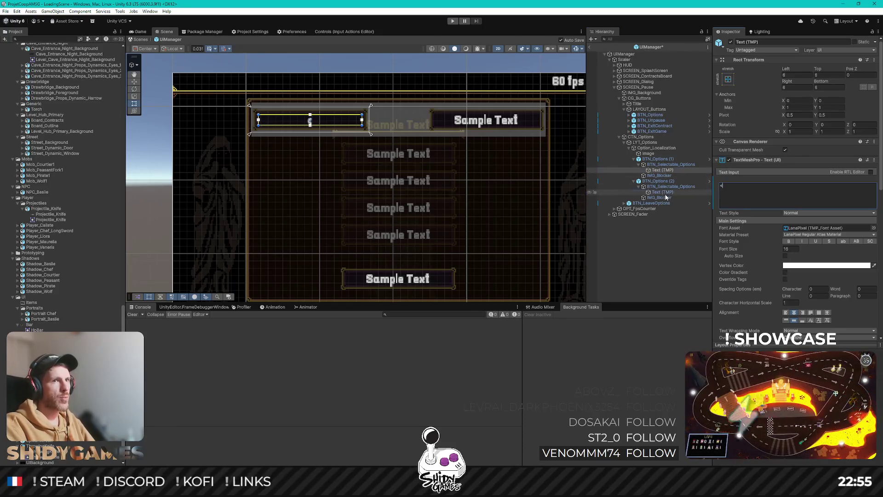
pyautogui.click(662, 192)
pyautogui.click(748, 193)
pyautogui.write('>')
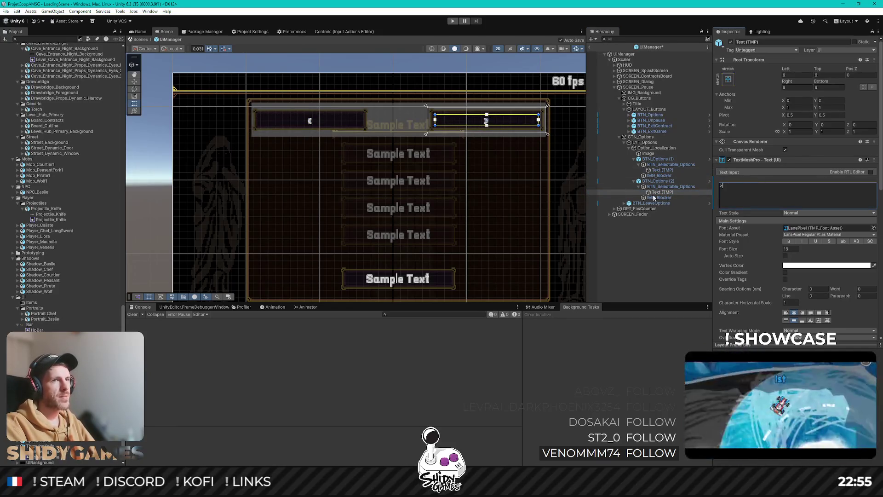
# Step: Set both arrow buttons' width to 21, making them square
pyautogui.click(669, 164)
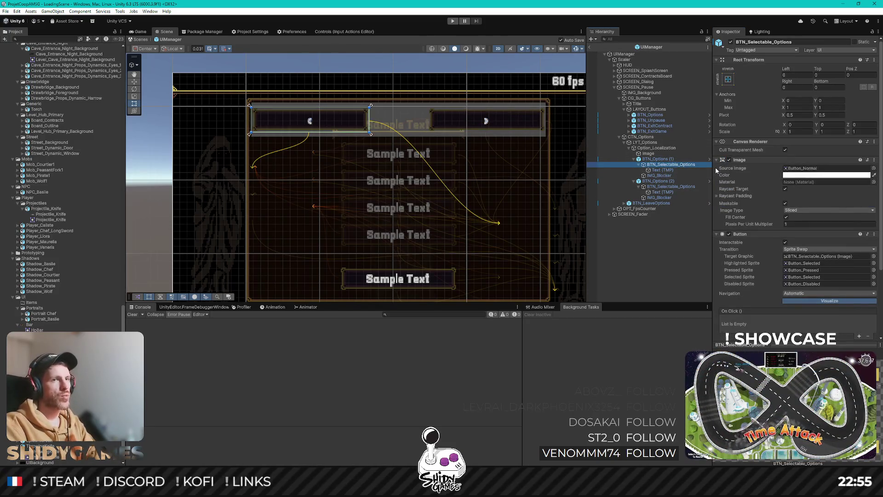
pyautogui.click(690, 160)
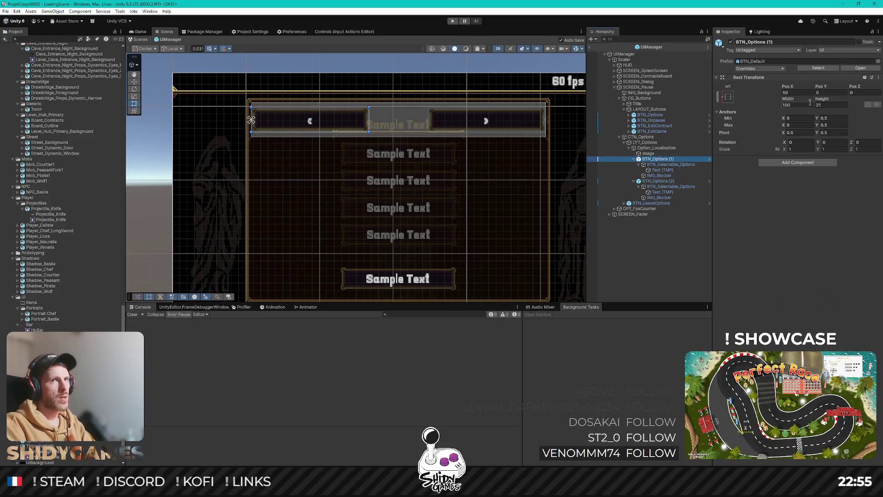
pyautogui.click(804, 105)
pyautogui.write('21')
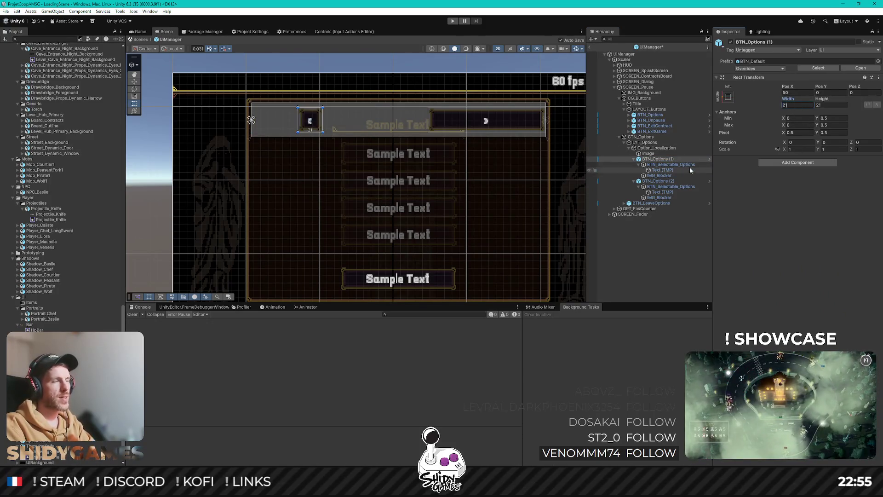
pyautogui.click(660, 182)
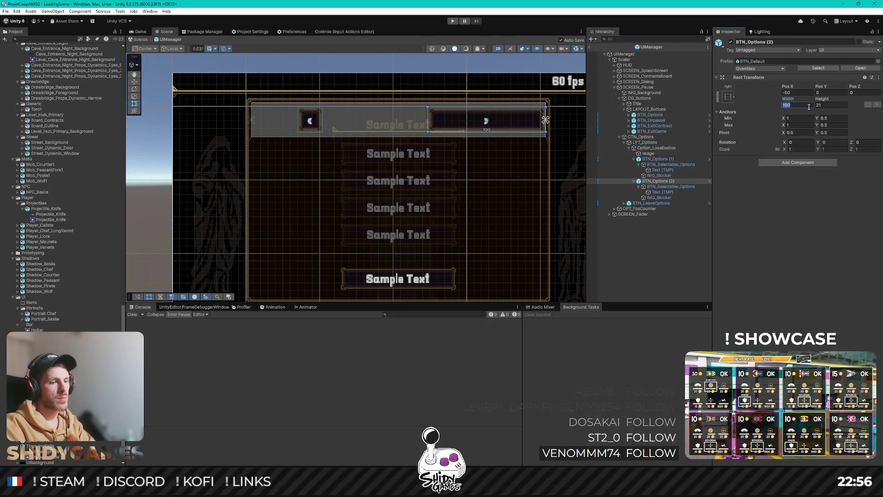
pyautogui.write('21')
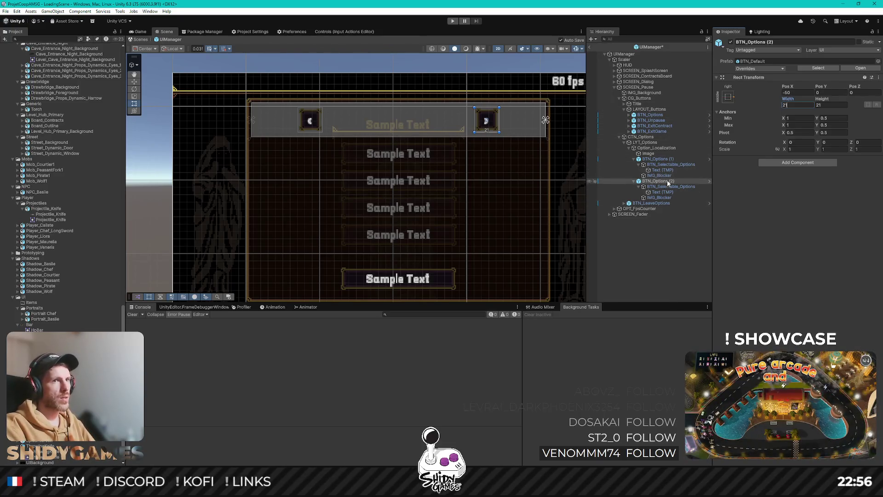
pyautogui.scroll(3, 391, 138)
pyautogui.scroll(-5, 396, 136)
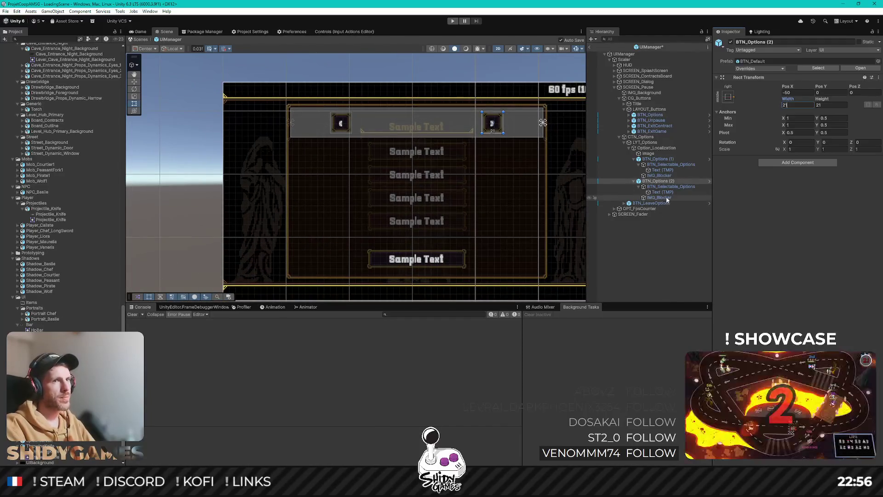
# Step: Anchor the left arrow middle-left and the right arrow middle-right
pyautogui.click(662, 158)
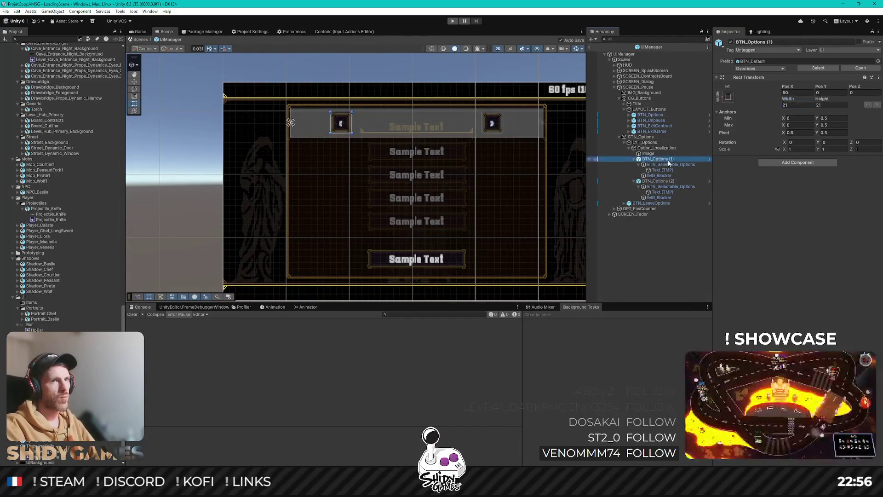
pyautogui.click(728, 97)
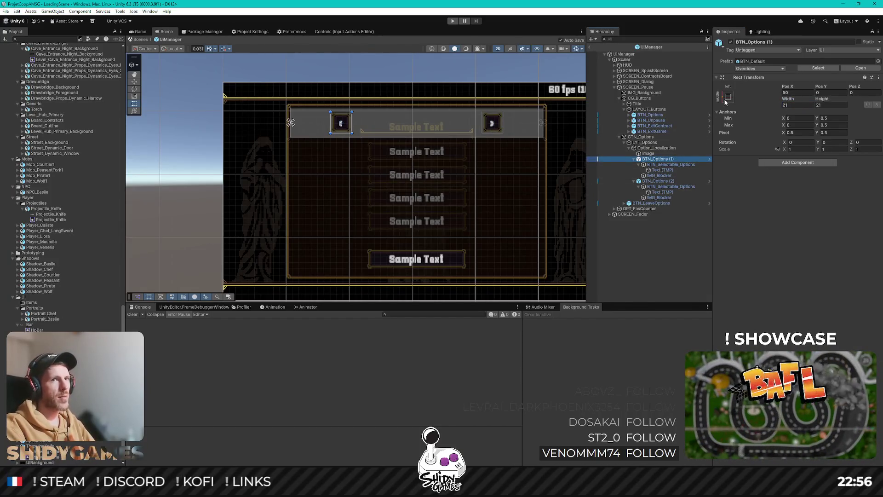
pyautogui.keyDown('alt'); pyautogui.keyDown('shift'); pyautogui.click(754, 168); pyautogui.keyUp('shift'); pyautogui.keyUp('alt')
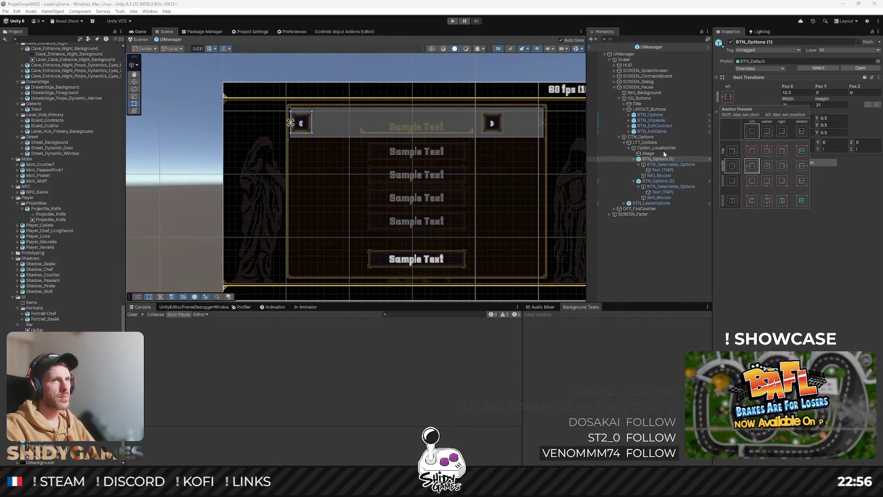
pyautogui.click(658, 180)
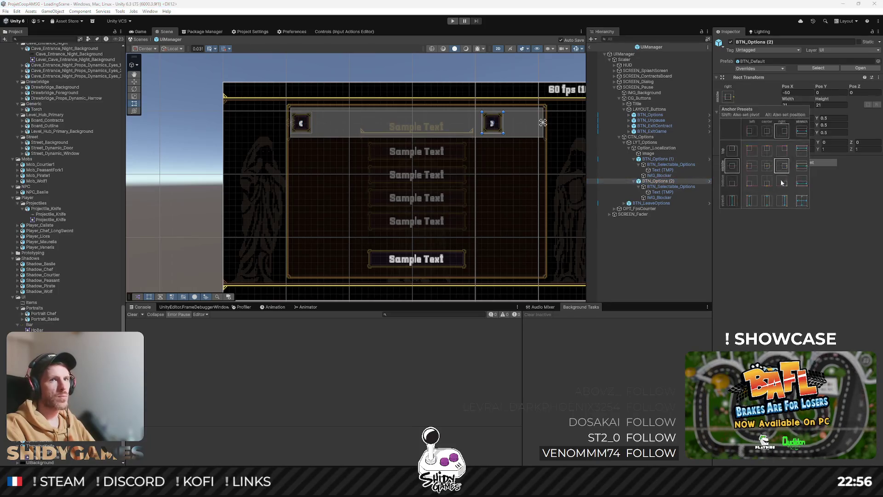
pyautogui.keyDown('alt'); pyautogui.keyDown('shift'); pyautogui.click(782, 166); pyautogui.keyUp('shift'); pyautogui.keyUp('alt')
pyautogui.scroll(3, 529, 127)
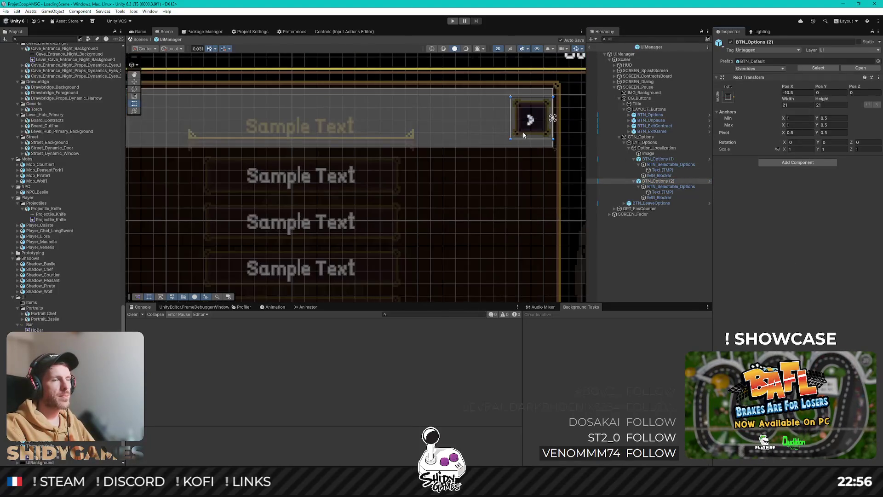
pyautogui.scroll(-3, 531, 132)
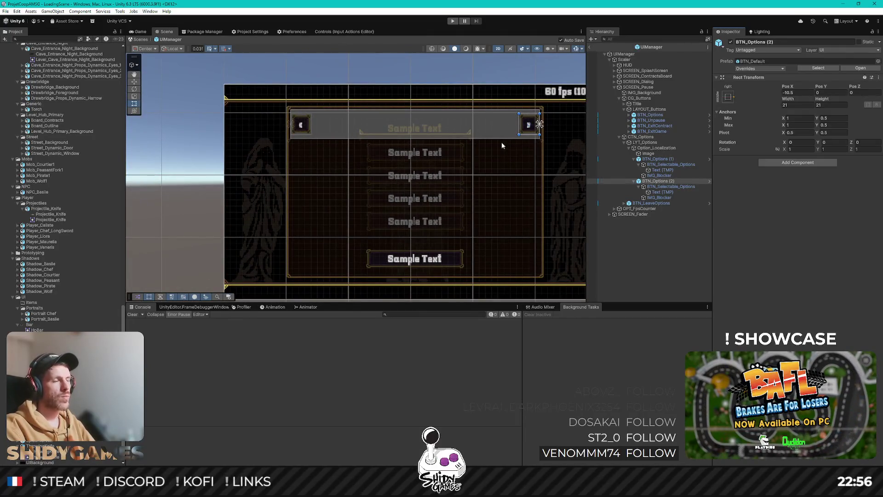
pyautogui.scroll(5, 510, 121)
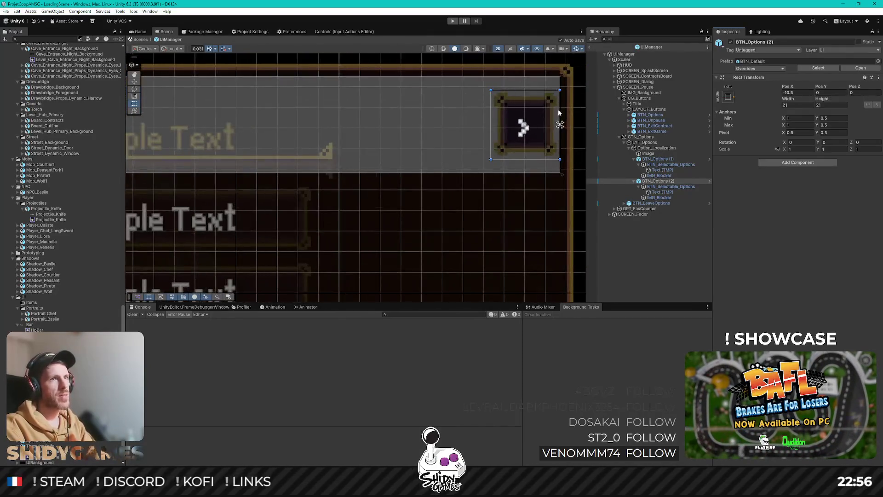
# Step: Inset the arrows from their edges: right arrow Pos X -13.5, left arrow 13.5
pyautogui.hotkey('shift', 'Tab')
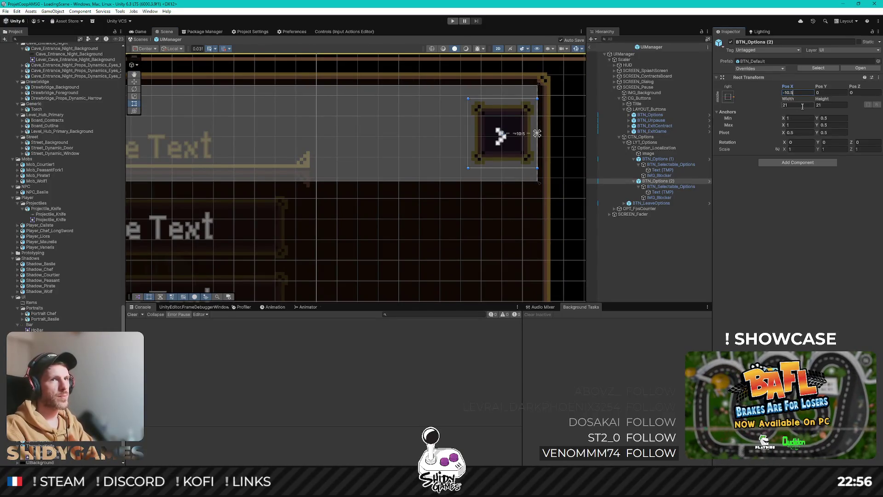
pyautogui.write('-1-1')
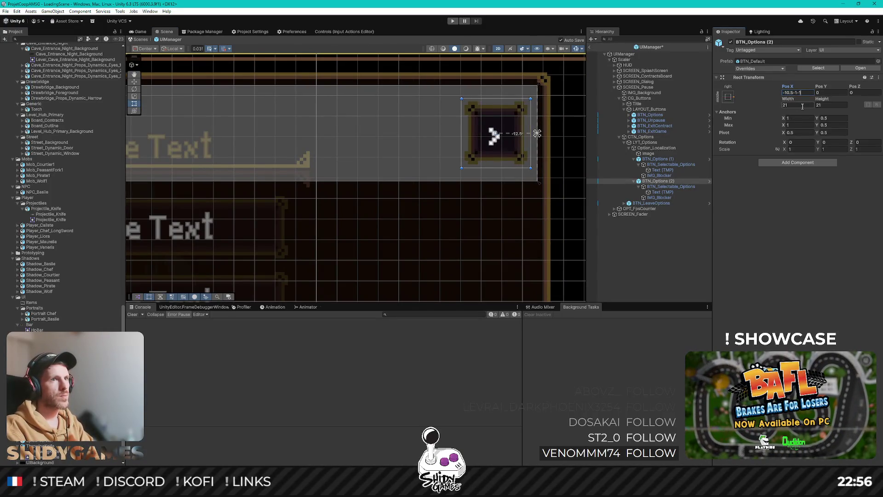
pyautogui.write('-13.5')
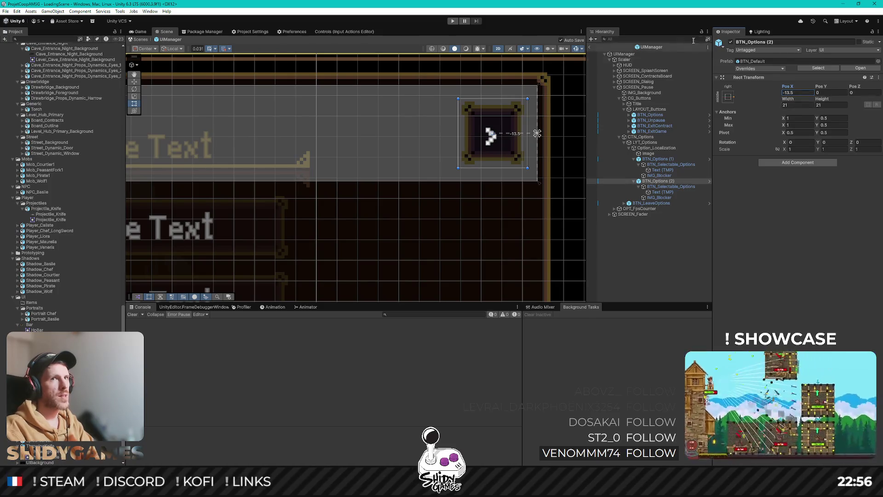
pyautogui.click(672, 160)
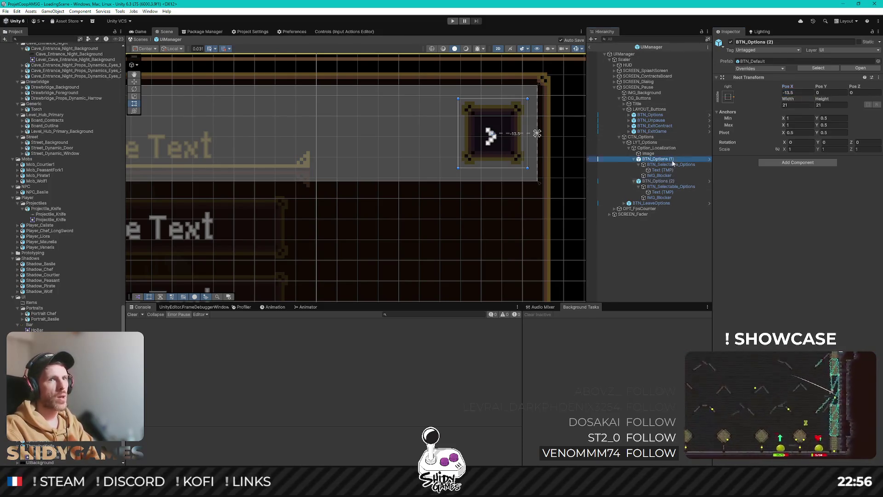
pyautogui.click(798, 92)
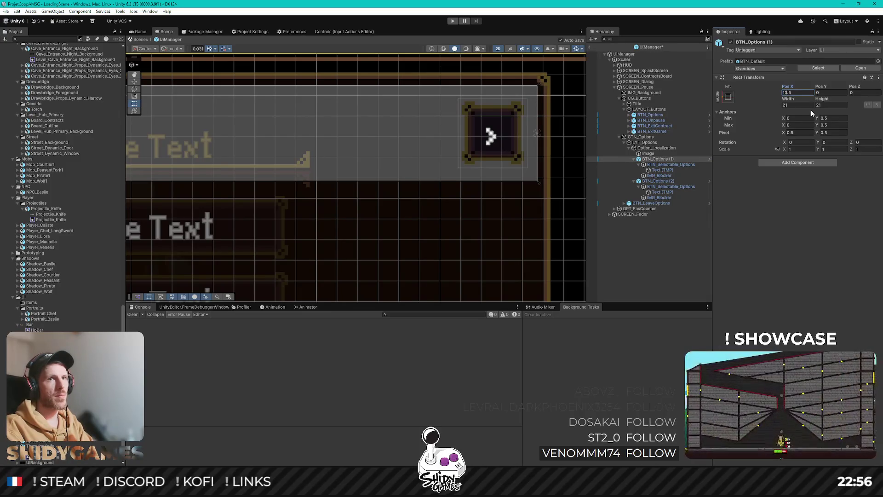
pyautogui.scroll(-5, 304, 175)
pyautogui.scroll(3, 306, 192)
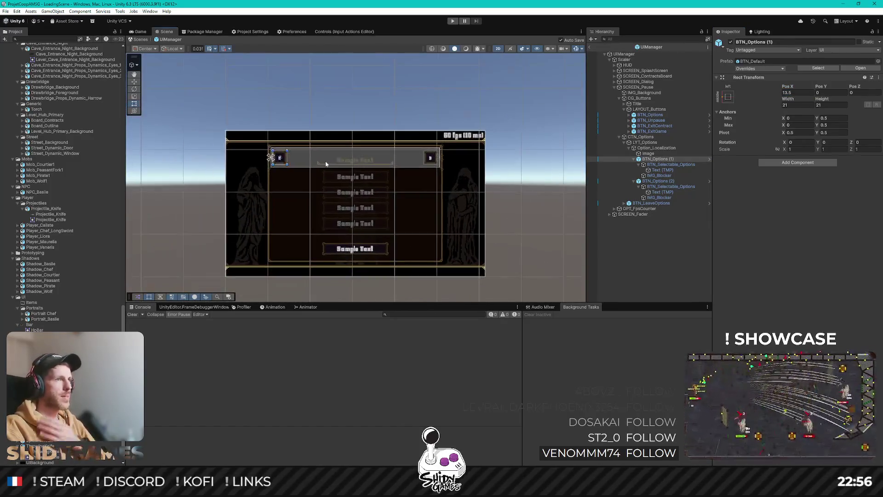
pyautogui.moveTo(307, 163); pyautogui.dragTo(294, 161)
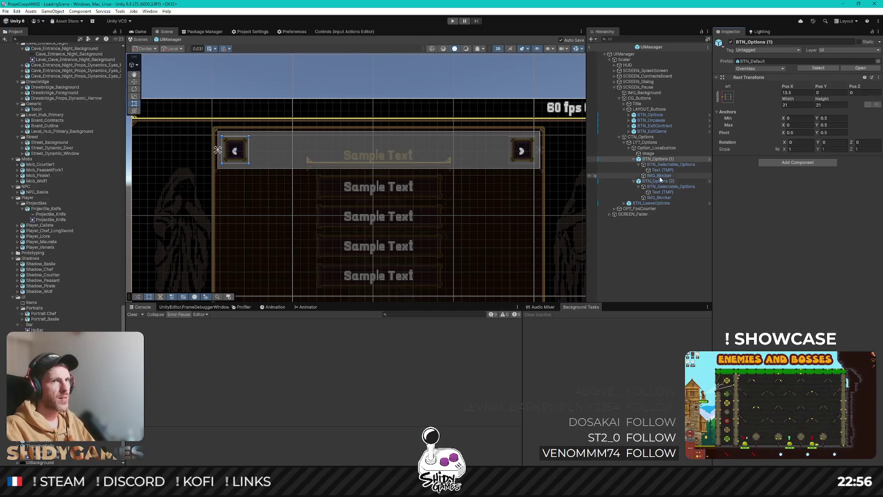
# Step: Collapse both arrow buttons in the Hierarchy and select the Option_Localization row
pyautogui.click(633, 160)
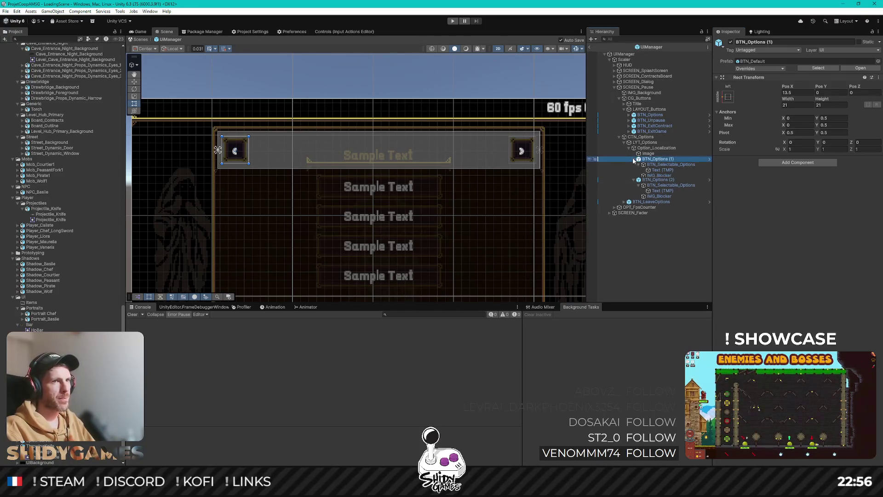
pyautogui.click(634, 160)
pyautogui.click(635, 164)
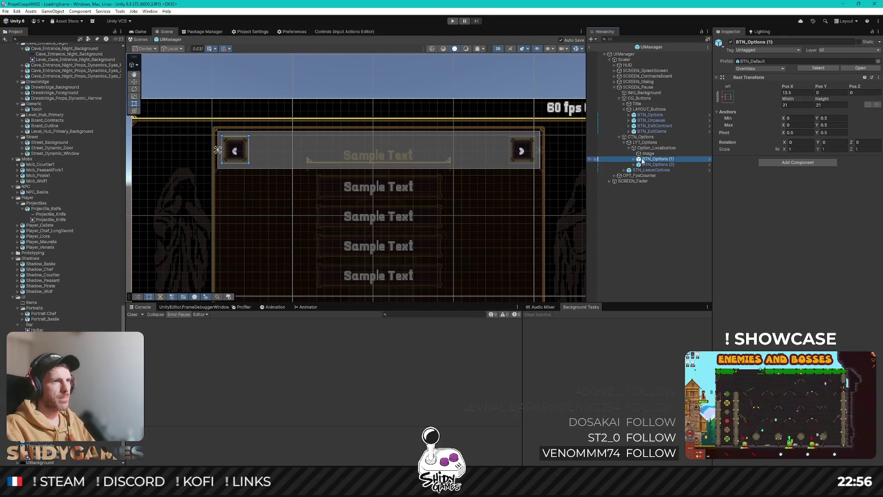
pyautogui.moveTo(473, 166)
pyautogui.mouseDown()
pyautogui.moveTo(476, 91)
pyautogui.moveTo(457, 106)
pyautogui.mouseUp()
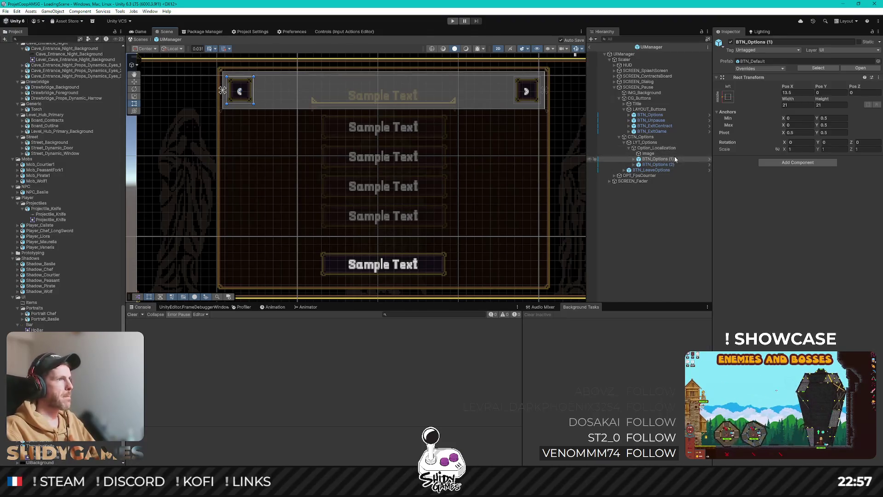
pyautogui.click(658, 149)
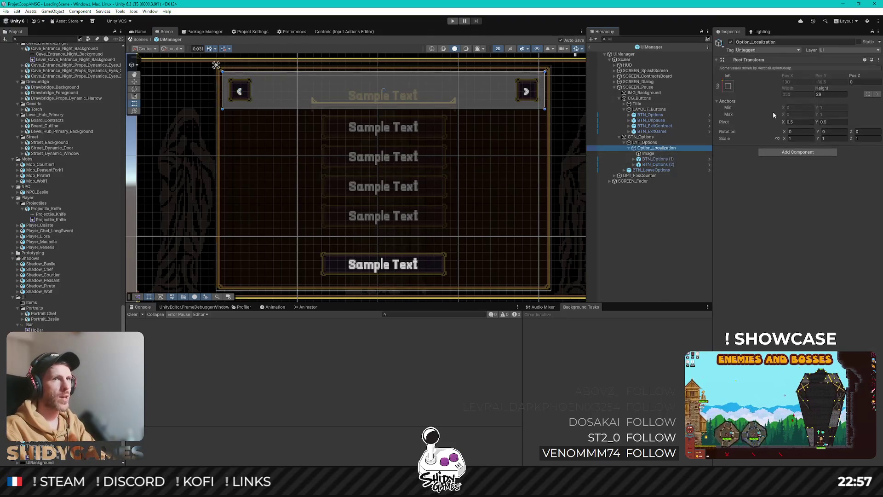
pyautogui.click(645, 142)
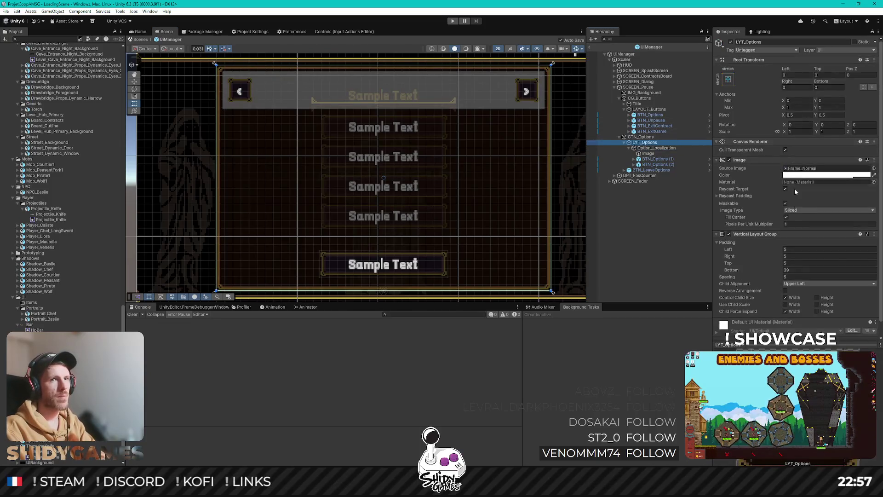
pyautogui.click(791, 256)
pyautogui.click(791, 249)
pyautogui.write('10')
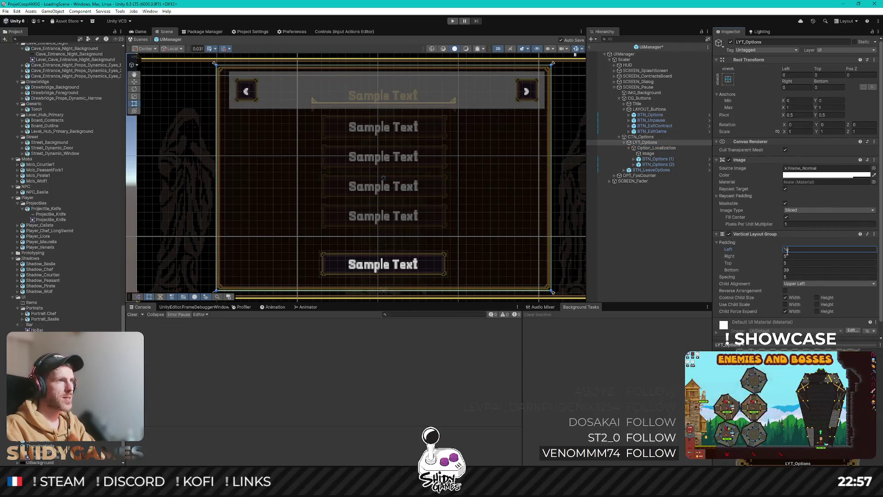
pyautogui.press('Tab')
pyautogui.write('10')
pyautogui.click(804, 262)
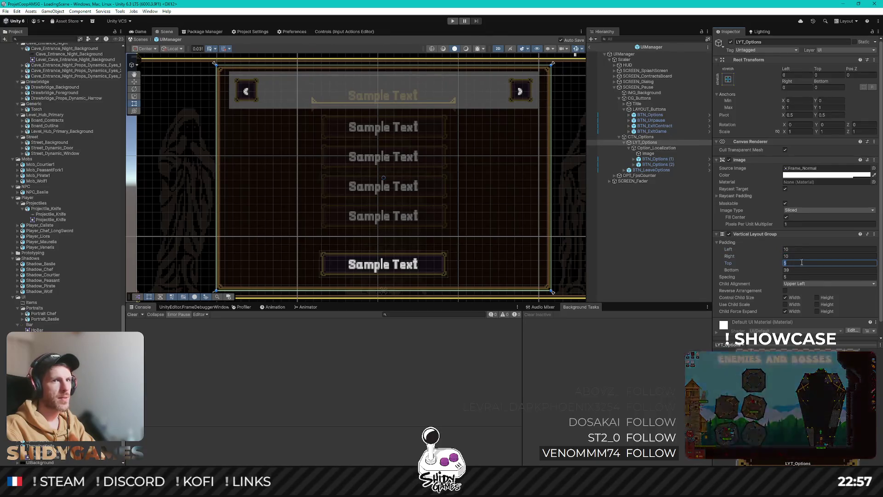
pyautogui.write('10')
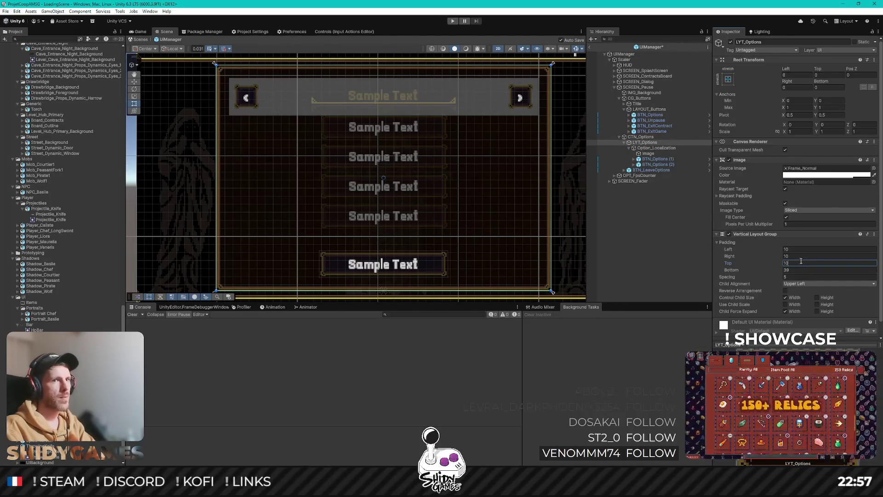
pyautogui.write('0')
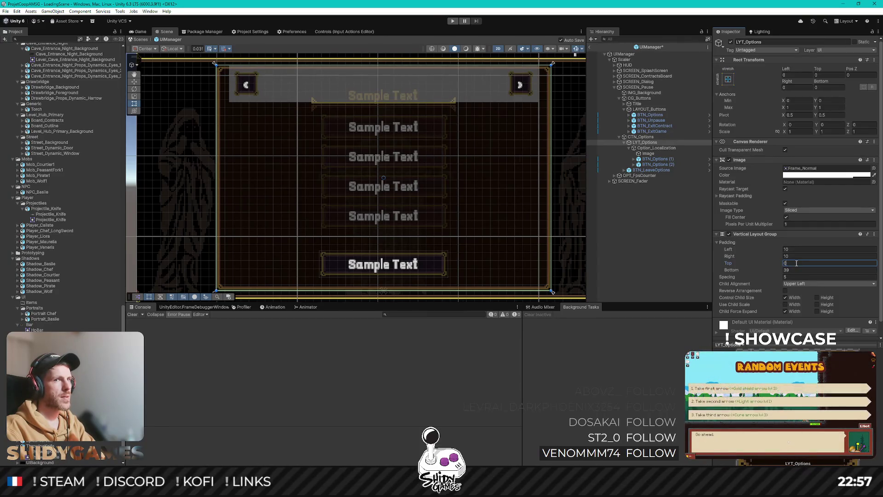
pyautogui.write('5')
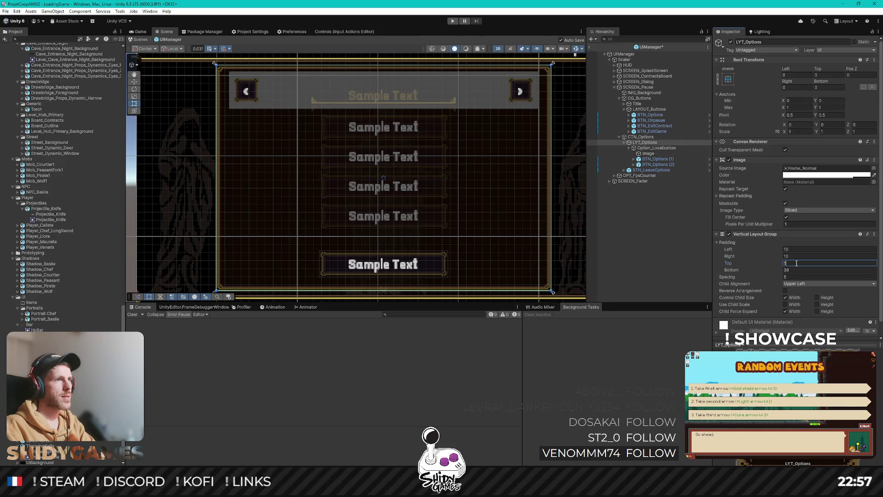
pyautogui.click(797, 257)
pyautogui.write('5')
pyautogui.click(799, 249)
pyautogui.write('5')
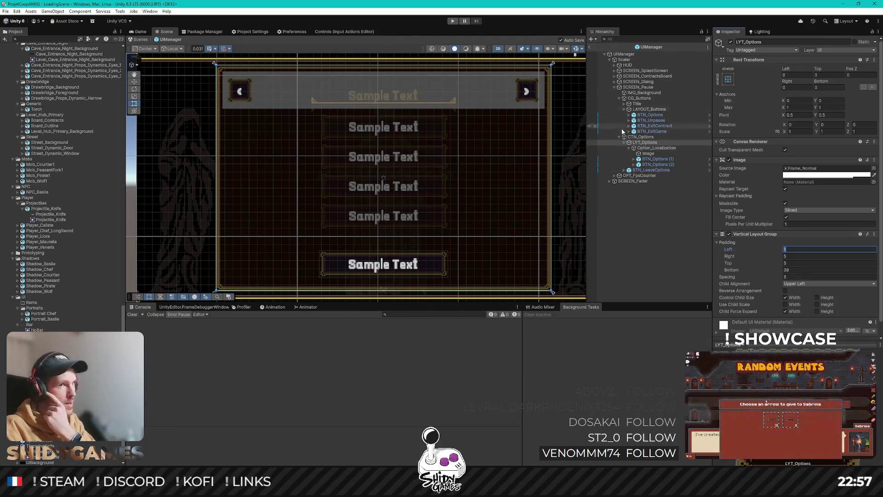
pyautogui.click(658, 164)
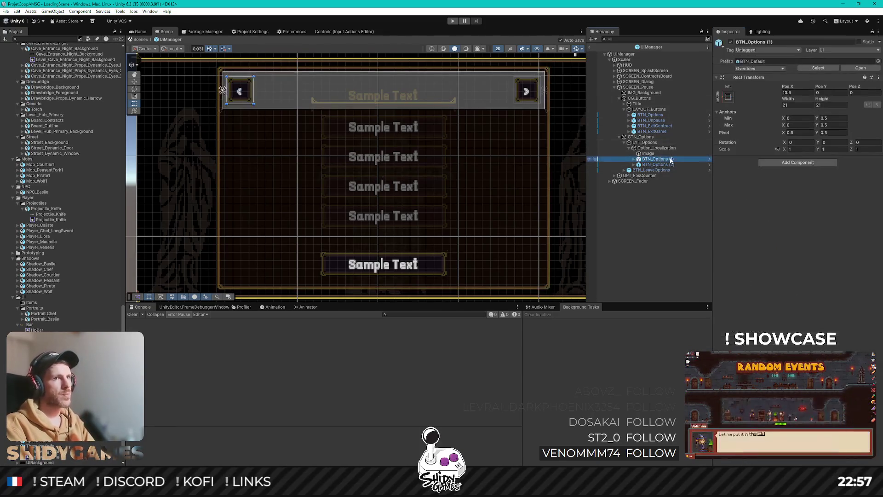
# Step: Add a TextMeshPro text under Option_Localization reading 'French'
pyautogui.rightClick(650, 149)
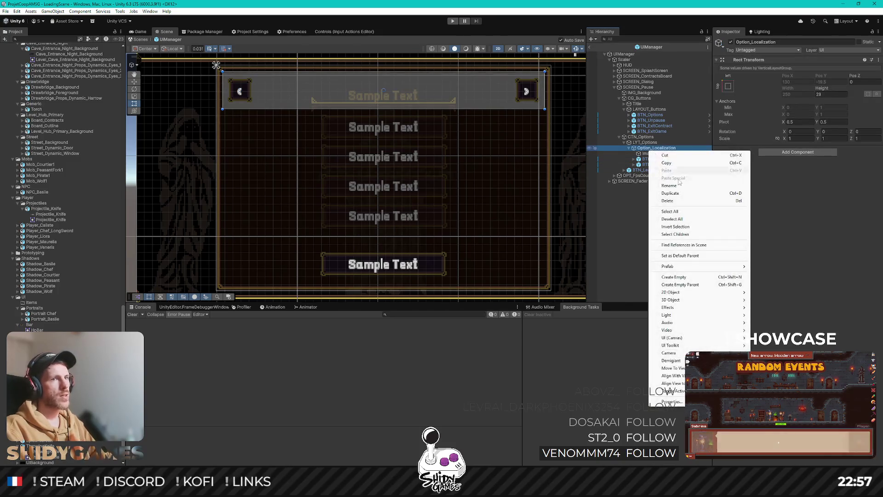
pyautogui.moveTo(690, 337)
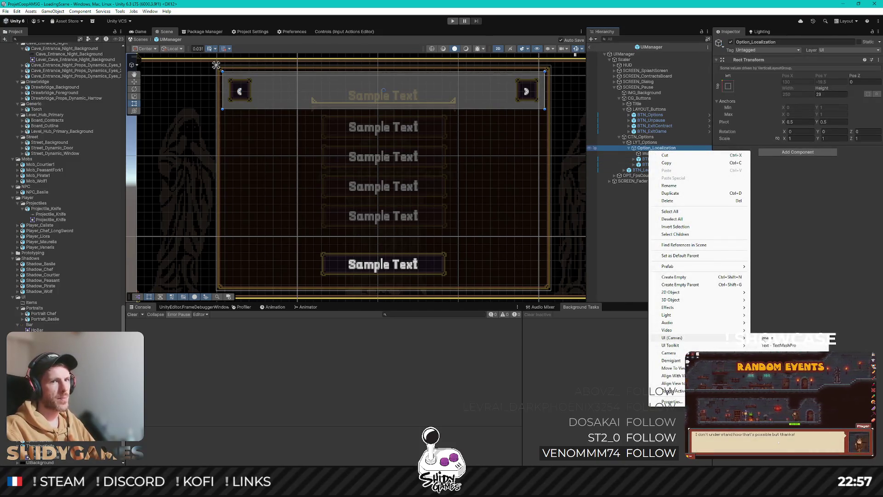
pyautogui.click(777, 345)
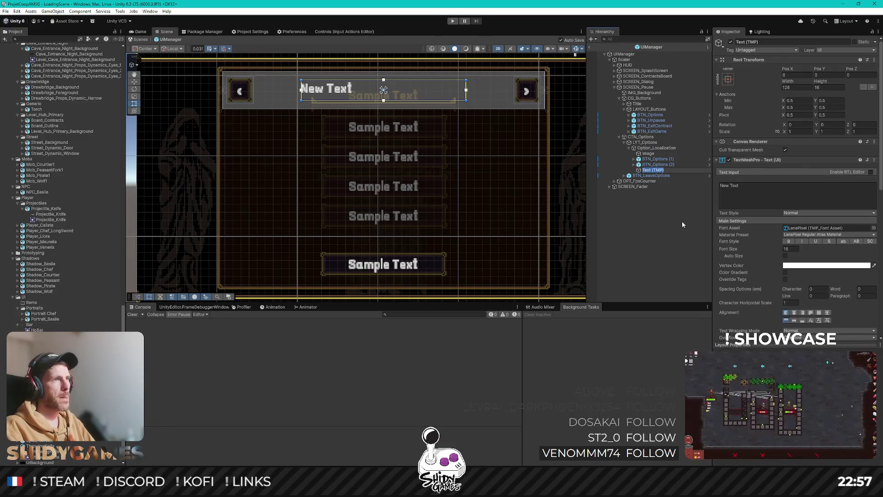
pyautogui.click(780, 196)
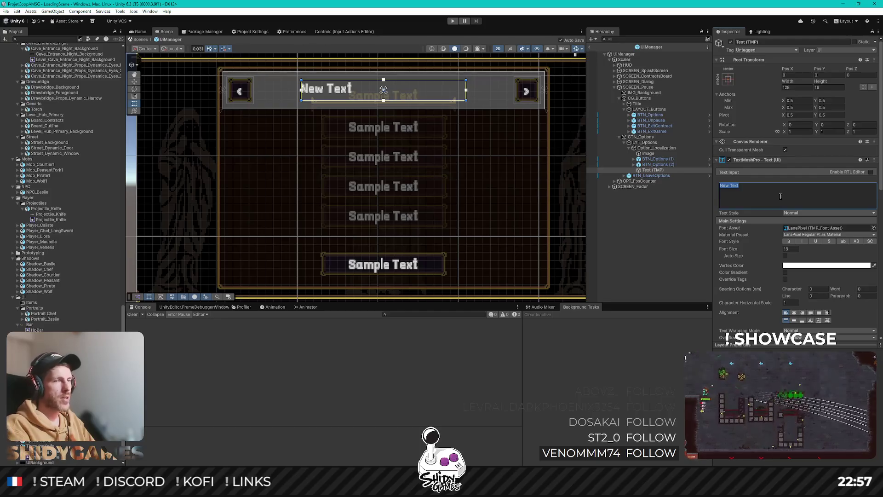
pyautogui.write('French')
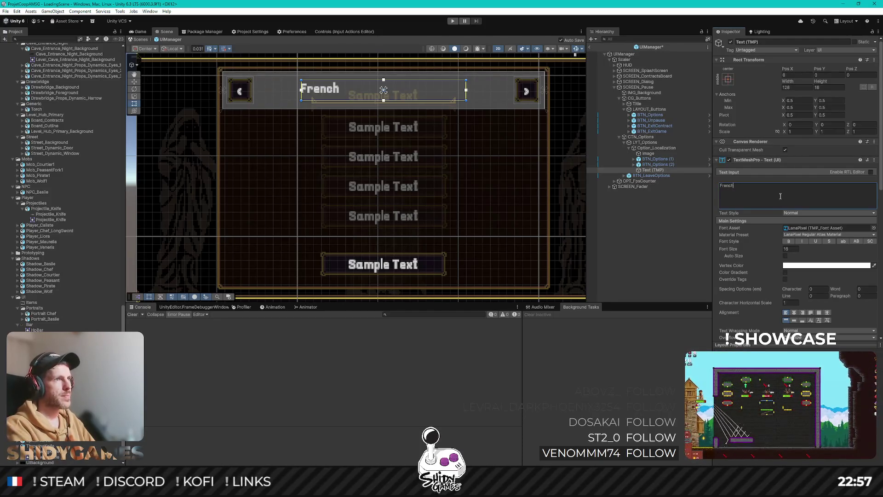
# Step: Stretch the French text to fill the row and place it above BTN_Options (1)
pyautogui.click(727, 80)
pyautogui.press('alt')
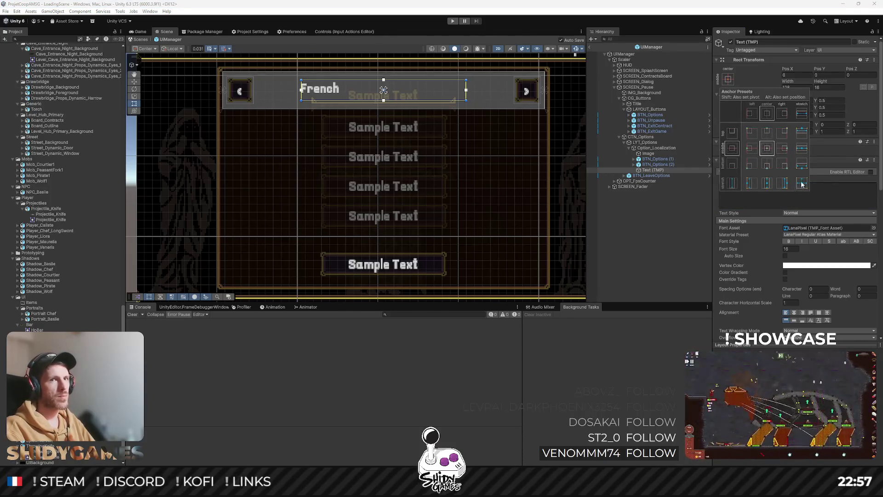
pyautogui.keyDown('alt'); pyautogui.click(801, 184); pyautogui.keyUp('alt')
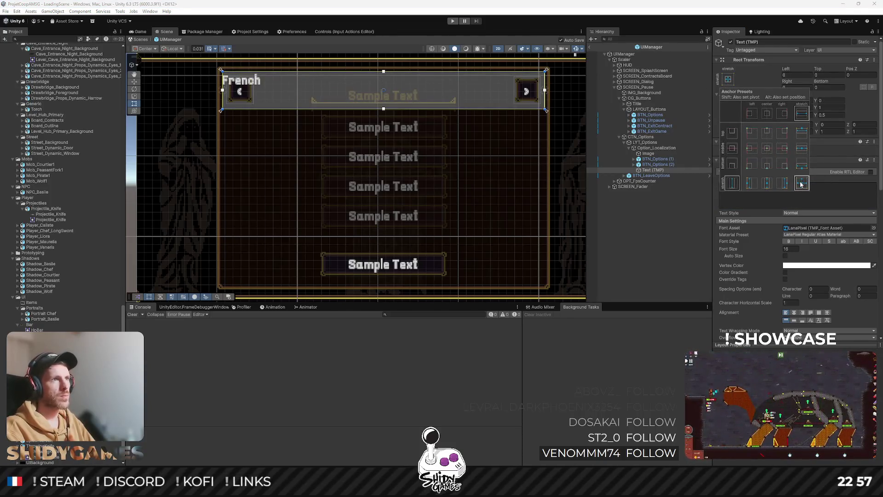
pyautogui.click(658, 161)
pyautogui.moveTo(657, 161); pyautogui.dragTo(686, 162)
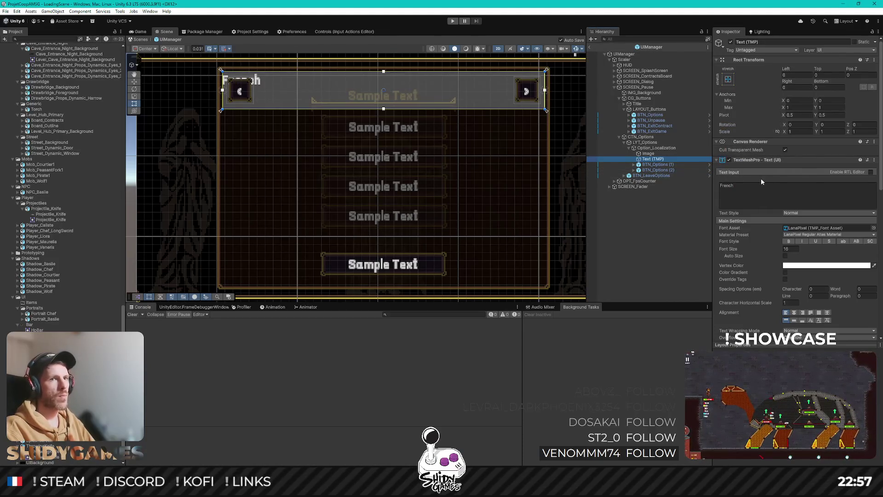
# Step: Align the French text centred horizontally and to the bottom of its box
pyautogui.click(794, 313)
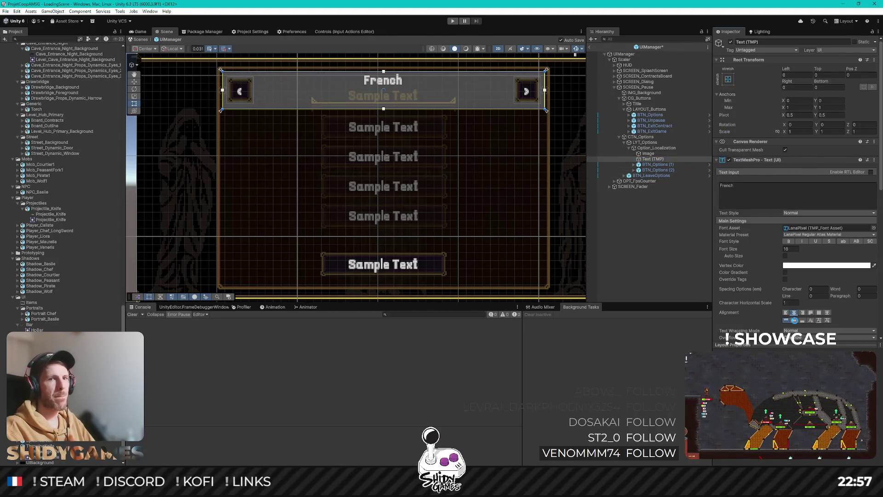
pyautogui.click(794, 320)
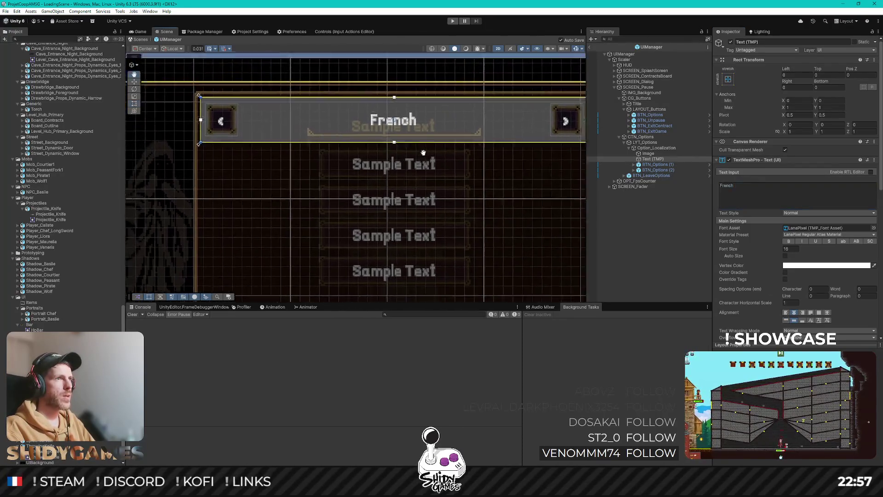
pyautogui.click(802, 320)
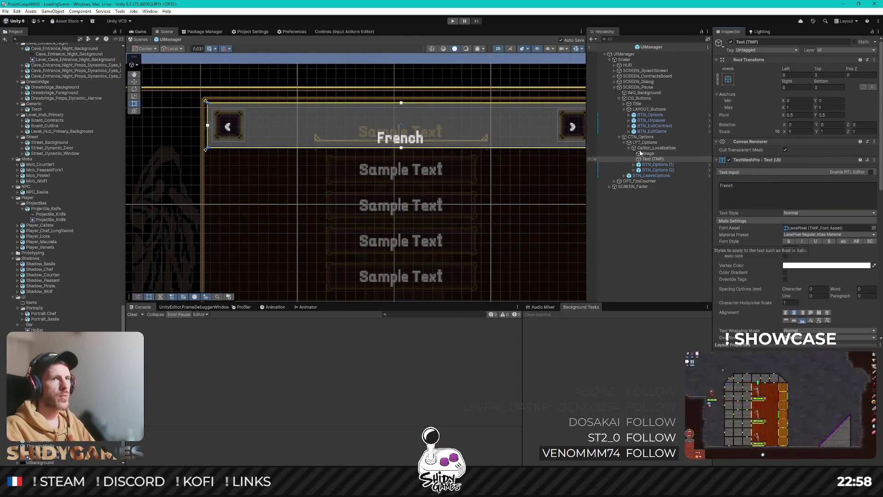
# Step: Duplicate the French text above the original, reading 'Language' with Top alignment
pyautogui.click(664, 158)
pyautogui.hotkey('ctrl', 'd')
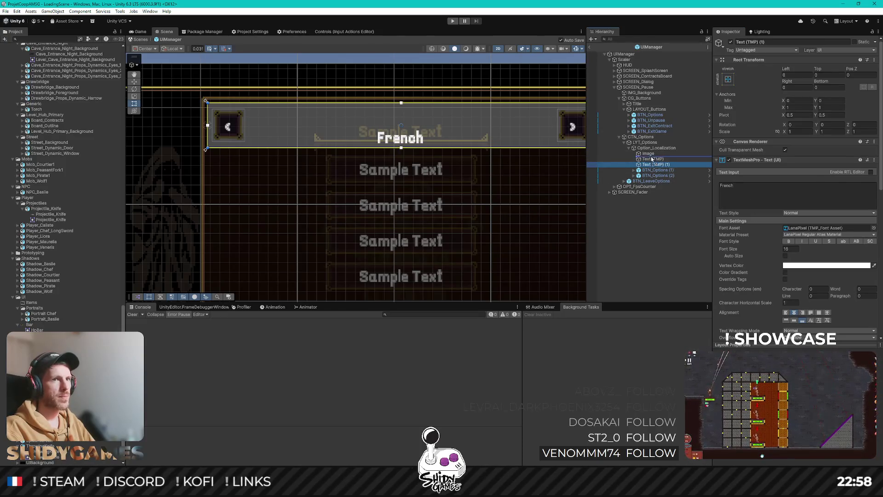
pyautogui.moveTo(650, 164); pyautogui.dragTo(653, 156)
pyautogui.click(758, 190)
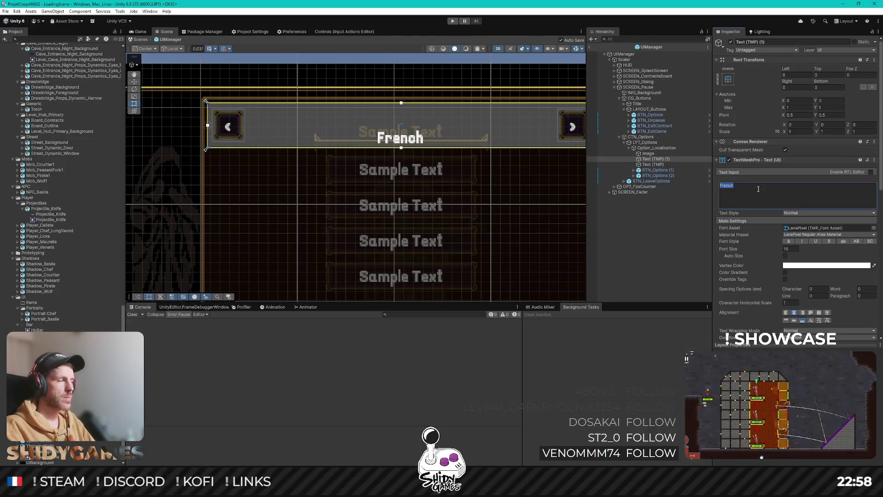
pyautogui.write('Language')
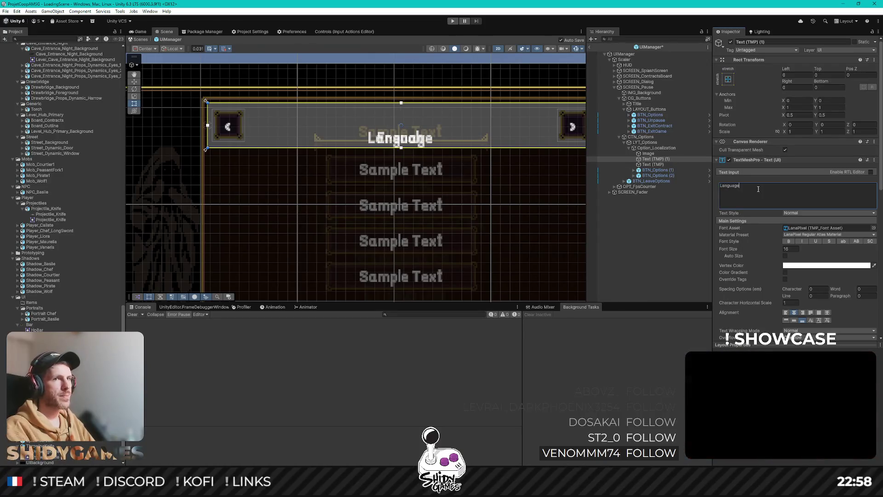
pyautogui.click(786, 321)
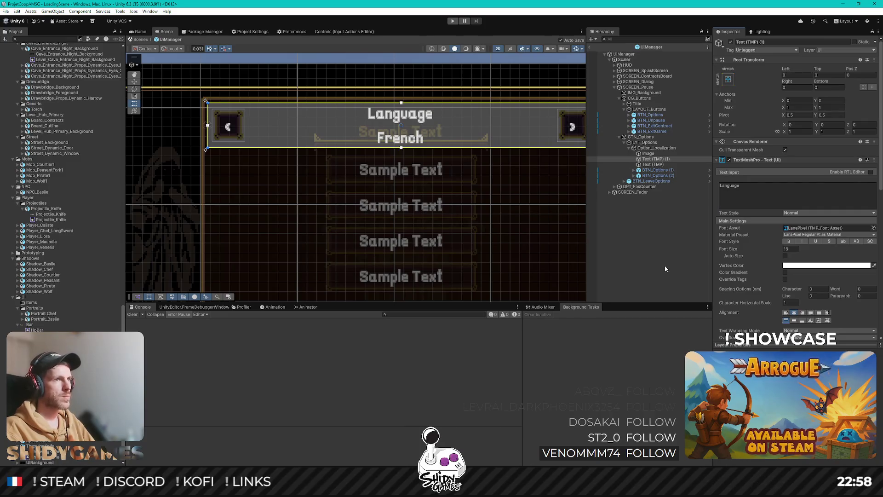
# Step: Eyedrop yellow into the Language label's Vertex Color, comparing it with the French text
pyautogui.click(773, 189)
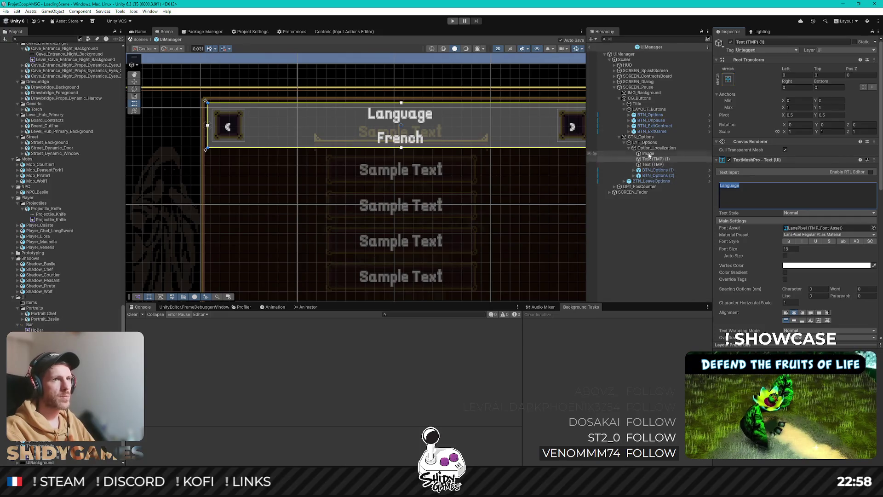
pyautogui.scroll(2, 418, 133)
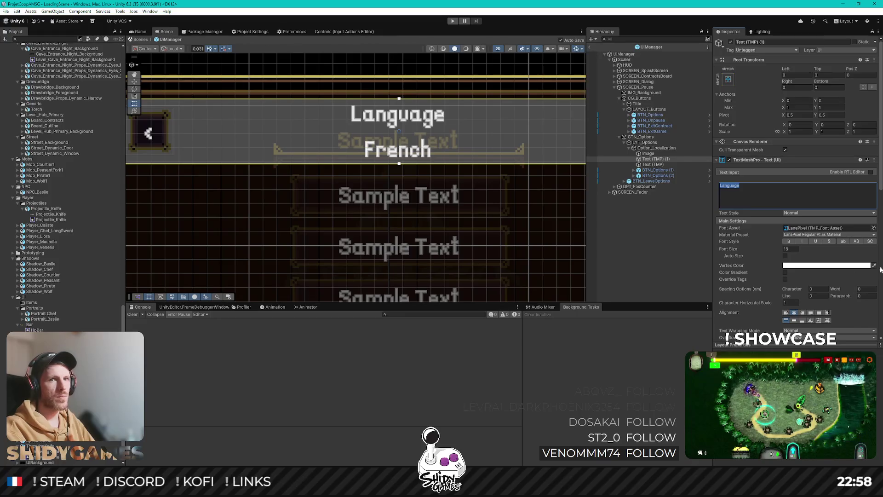
pyautogui.hotkey('alt', 'Tab')
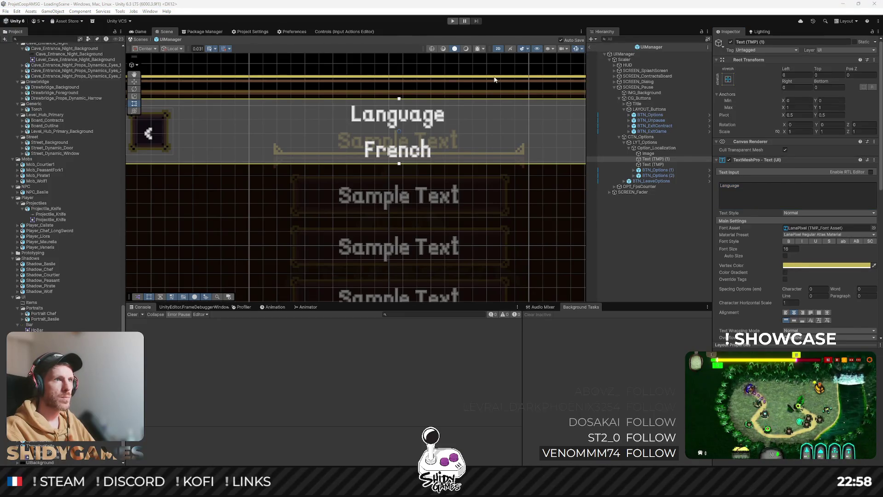
pyautogui.click(495, 80)
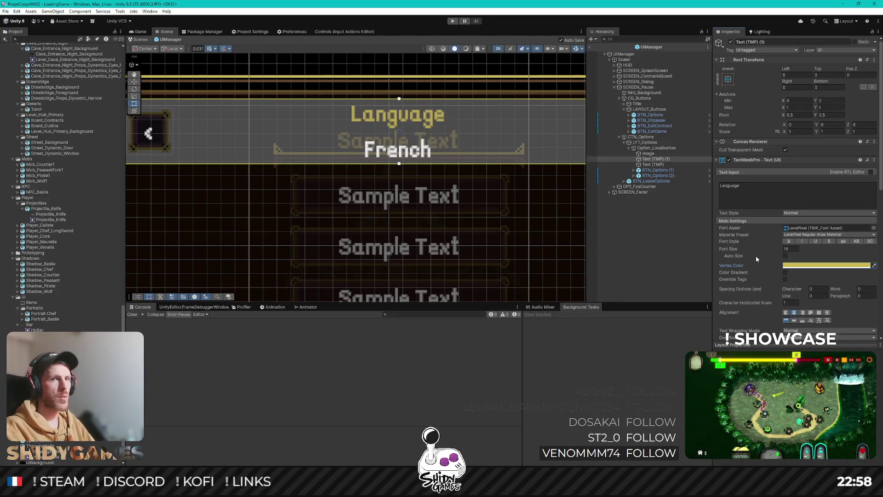
pyautogui.click(655, 164)
pyautogui.click(662, 159)
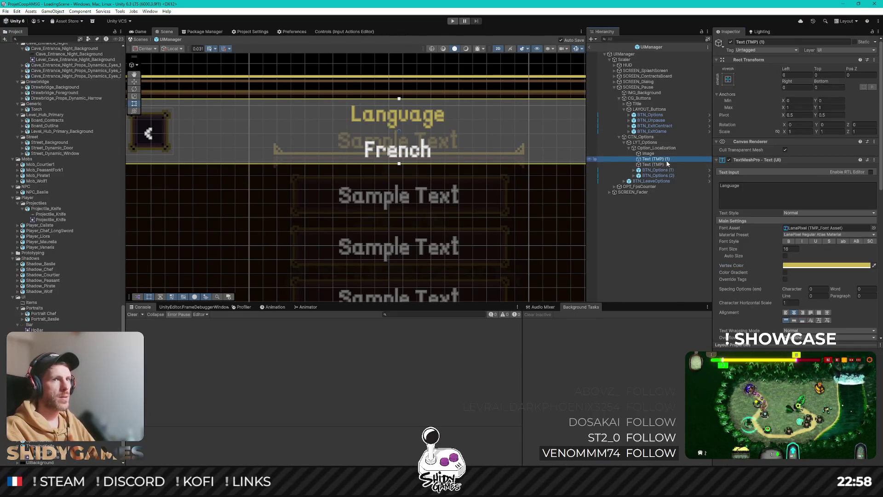
pyautogui.click(656, 164)
pyautogui.click(663, 159)
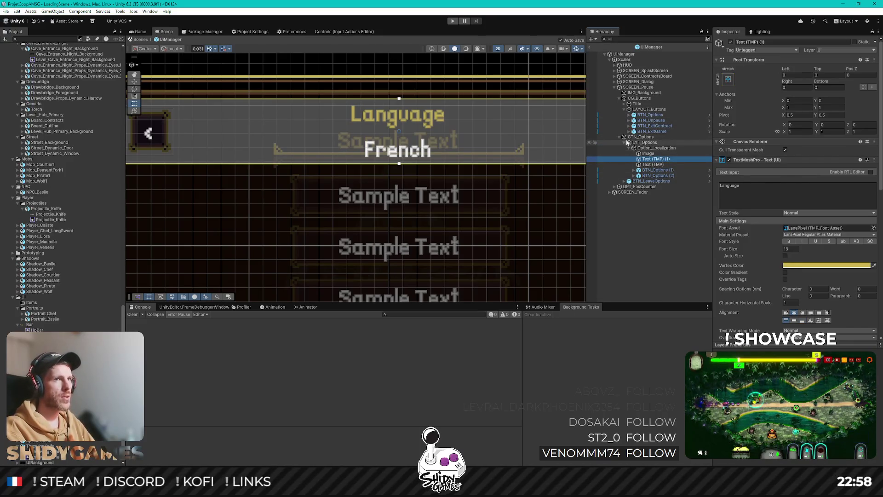
pyautogui.click(628, 103)
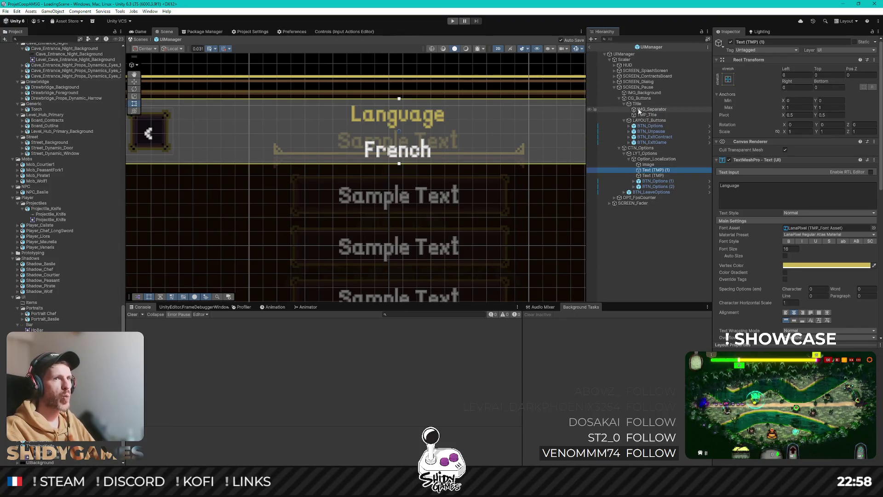
# Step: Duplicate the title's IMG_Separator into the Language row
pyautogui.click(650, 110)
pyautogui.hotkey('ctrl', 'd')
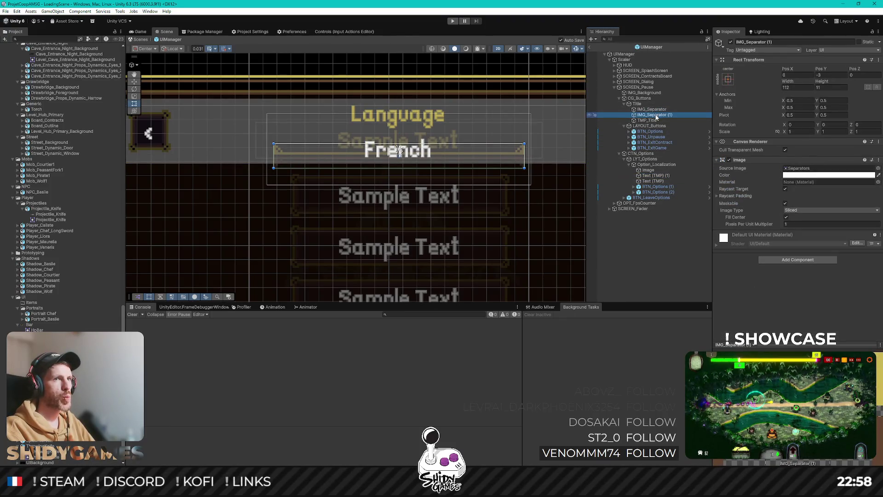
pyautogui.moveTo(656, 116); pyautogui.dragTo(656, 177)
pyautogui.click(728, 79)
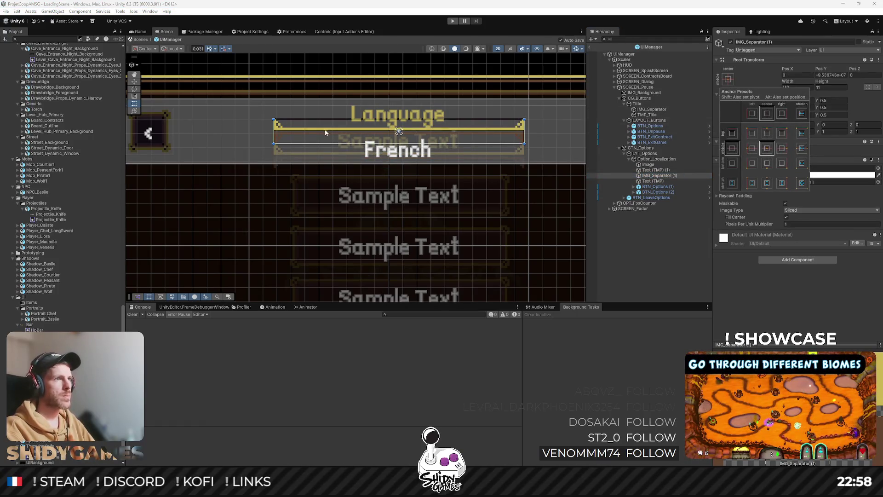
pyautogui.scroll(3, 351, 129)
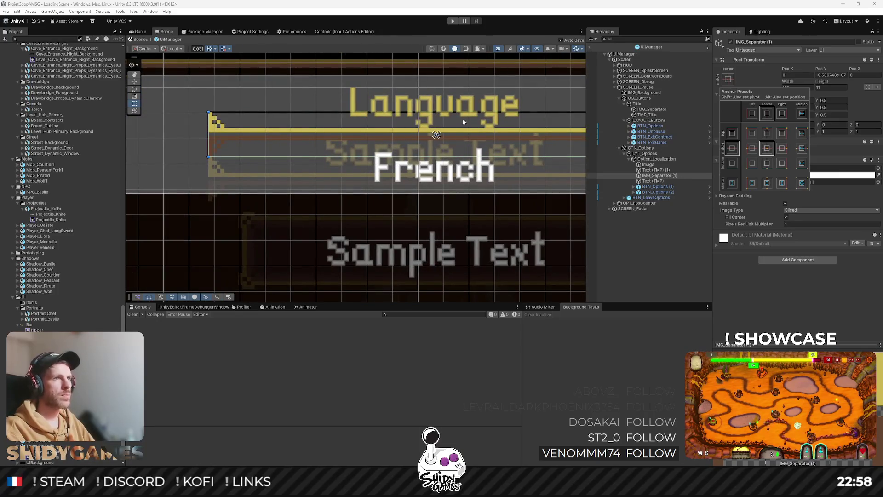
pyautogui.scroll(-4, 462, 122)
pyautogui.moveTo(495, 106); pyautogui.dragTo(476, 107)
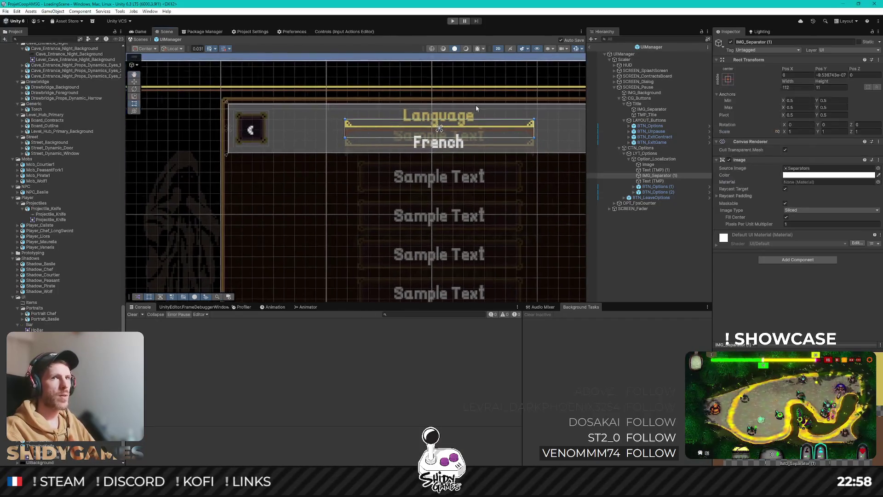
# Step: Set the separator copy's vertical position to 0 and width to 200
pyautogui.click(832, 75)
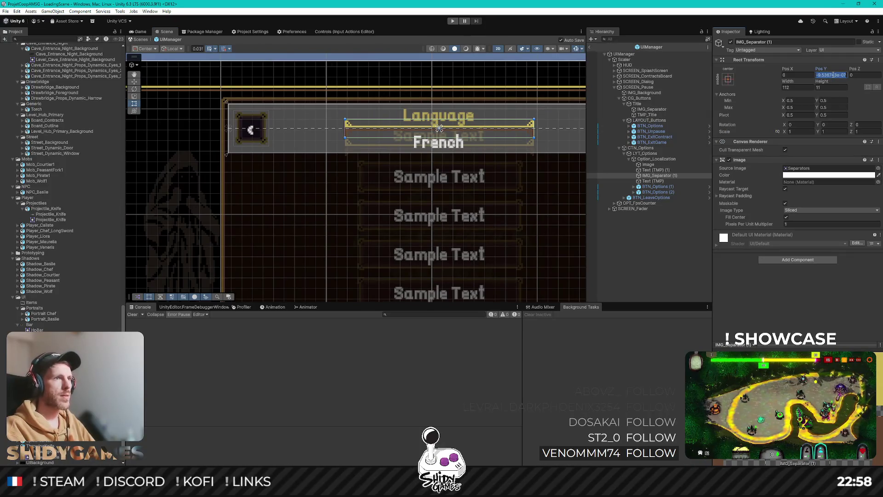
pyautogui.write('0')
pyautogui.click(799, 86)
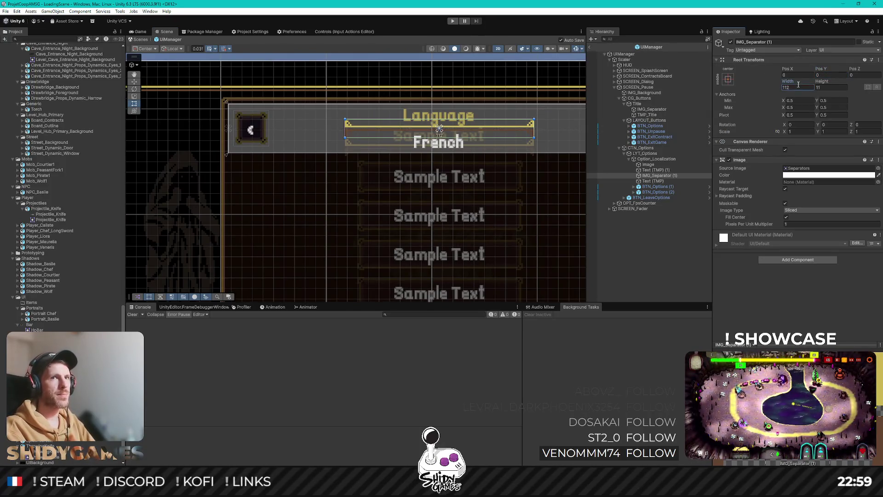
pyautogui.write('+64+')
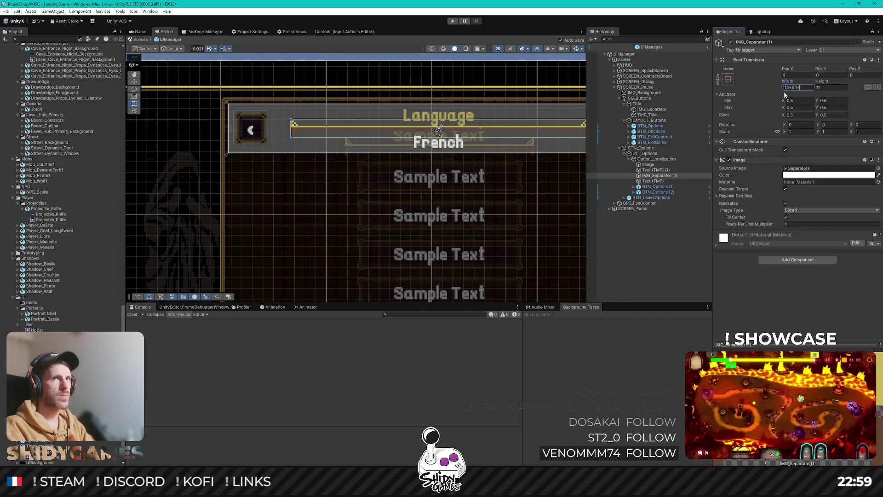
pyautogui.write('8+8')
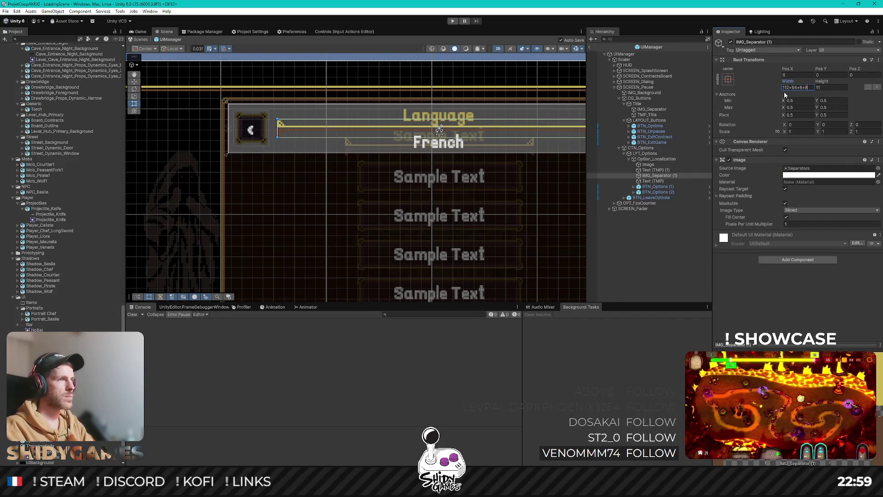
pyautogui.write('+8+1+')
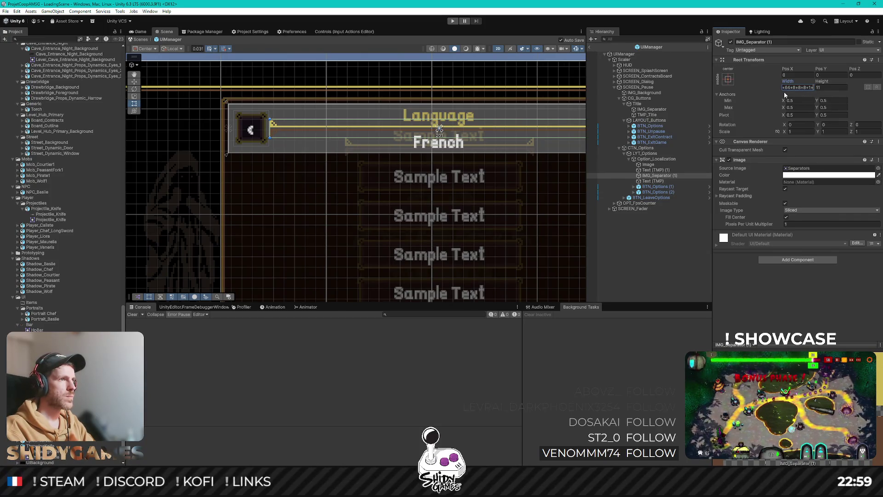
pyautogui.write('1')
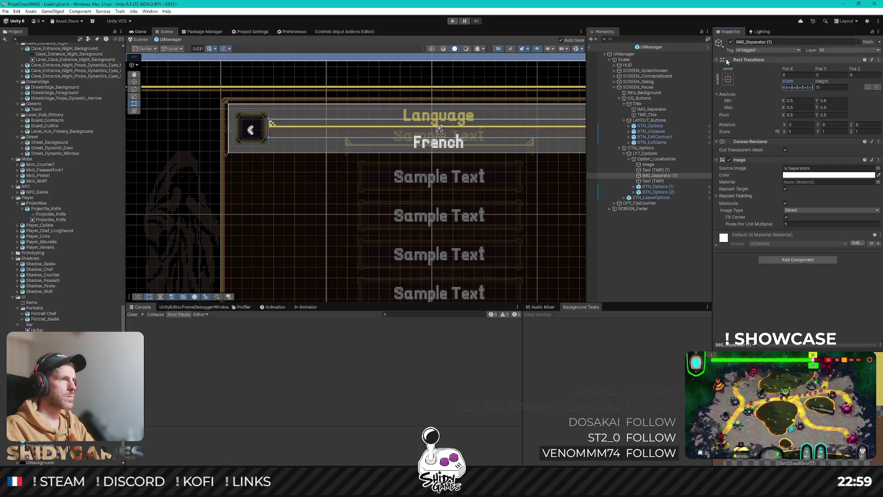
pyautogui.scroll(10, 256, 131)
pyautogui.press('Return')
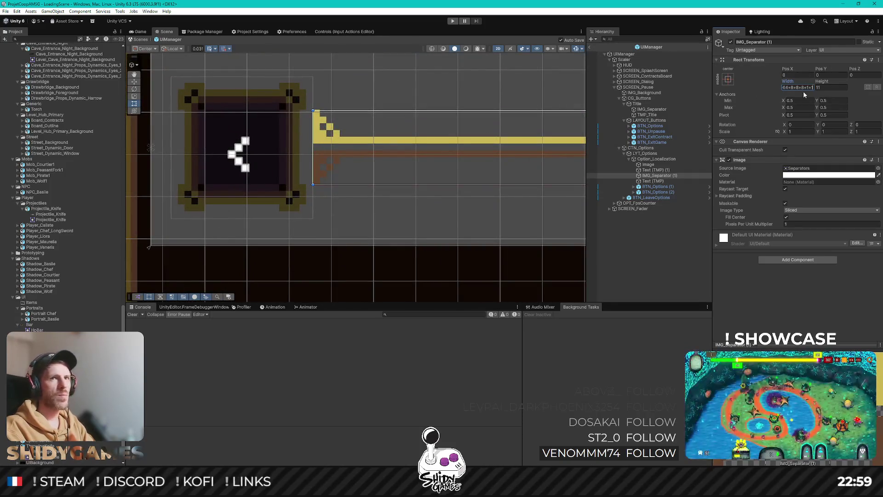
pyautogui.write('200')
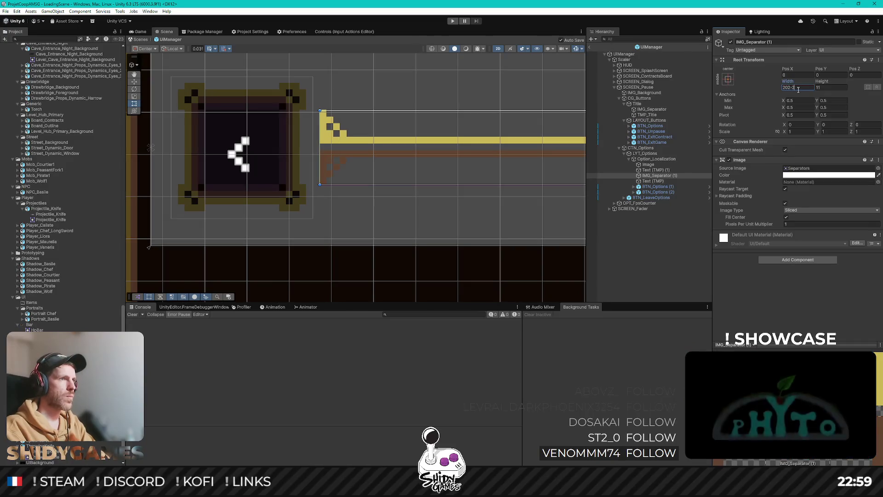
pyautogui.scroll(-3, 413, 202)
pyautogui.scroll(-5, 414, 201)
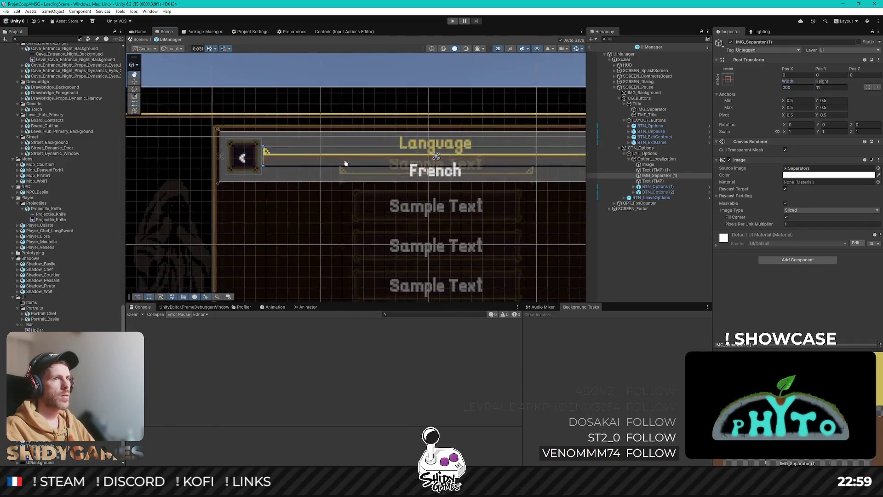
pyautogui.scroll(5, 382, 156)
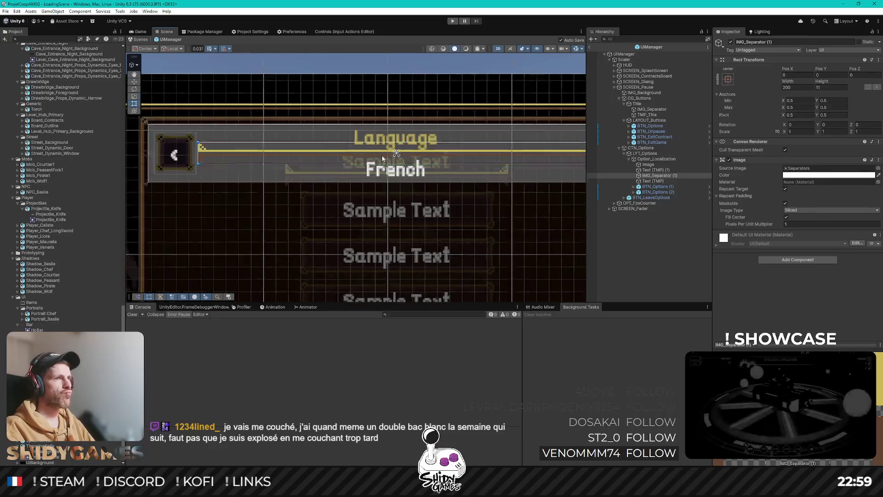
pyautogui.scroll(4, 393, 156)
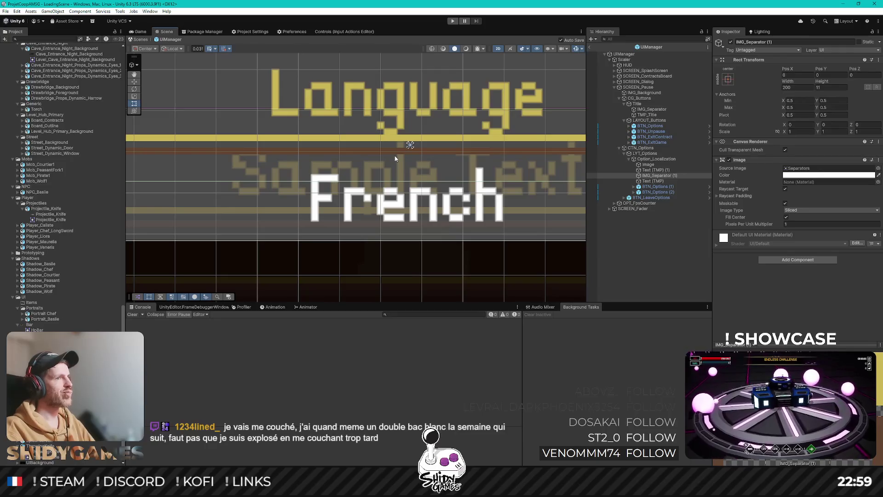
pyautogui.scroll(-2, 395, 158)
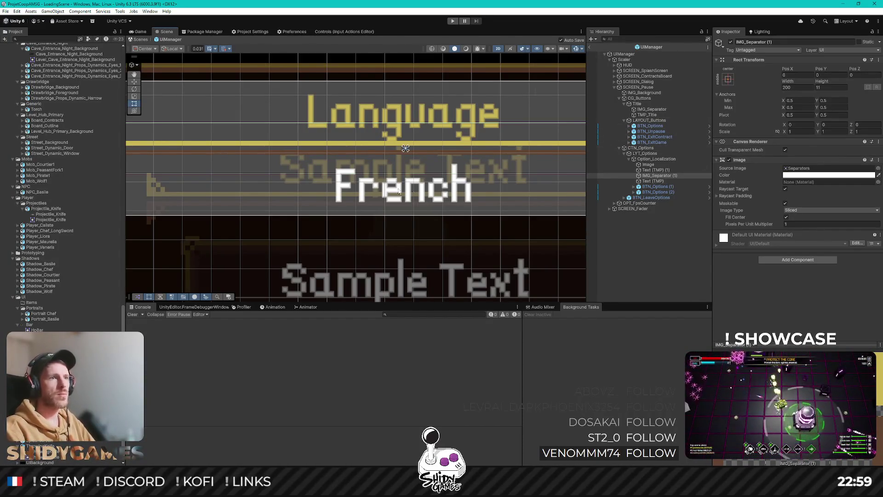
pyautogui.scroll(-2, 391, 175)
pyautogui.click(652, 164)
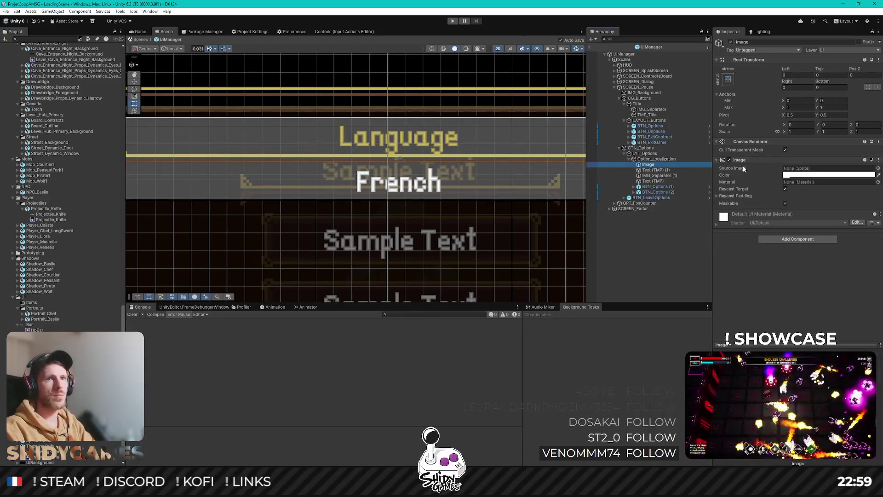
# Step: Disable the row's grey background Image component
pyautogui.click(729, 160)
pyautogui.scroll(-4, 394, 161)
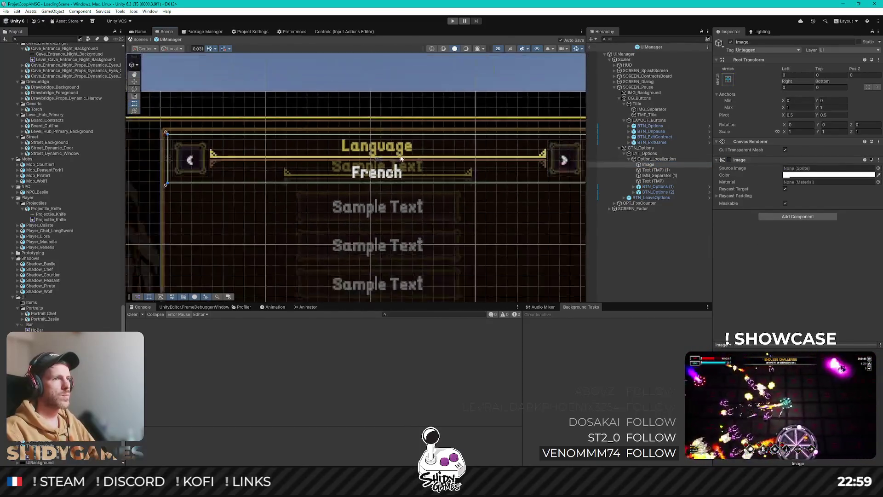
pyautogui.scroll(2, 394, 161)
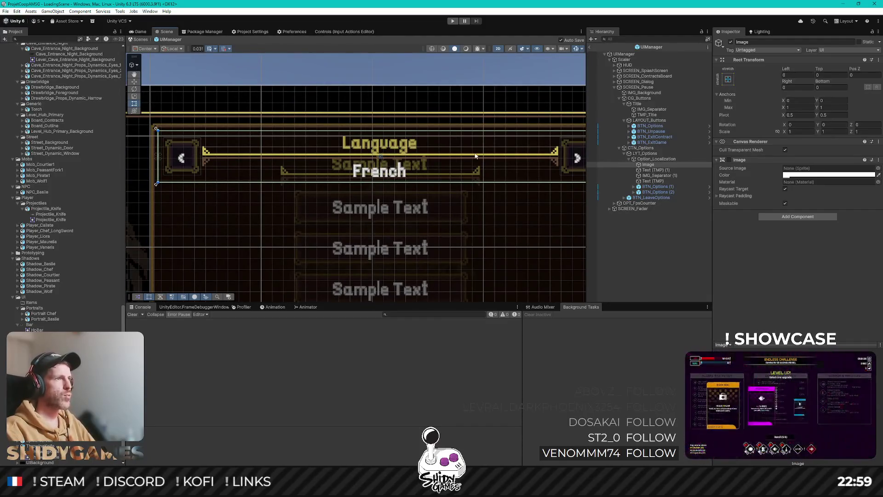
# Step: Set the IMG_Separator (1) width to 112
pyautogui.click(667, 175)
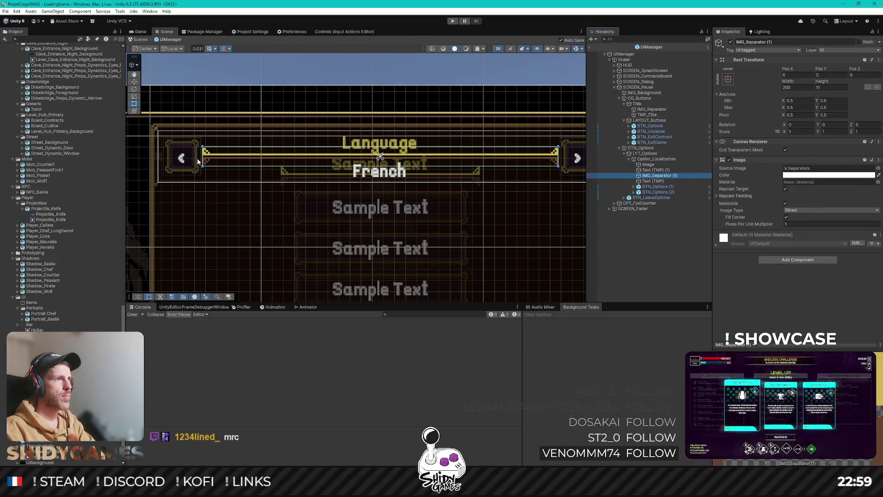
pyautogui.scroll(3, 198, 161)
pyautogui.scroll(-3, 275, 146)
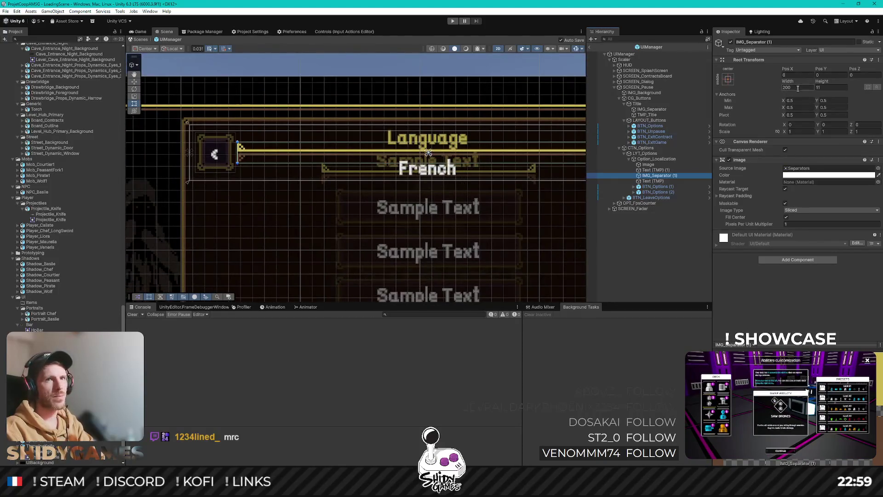
pyautogui.click(798, 88)
pyautogui.write('112')
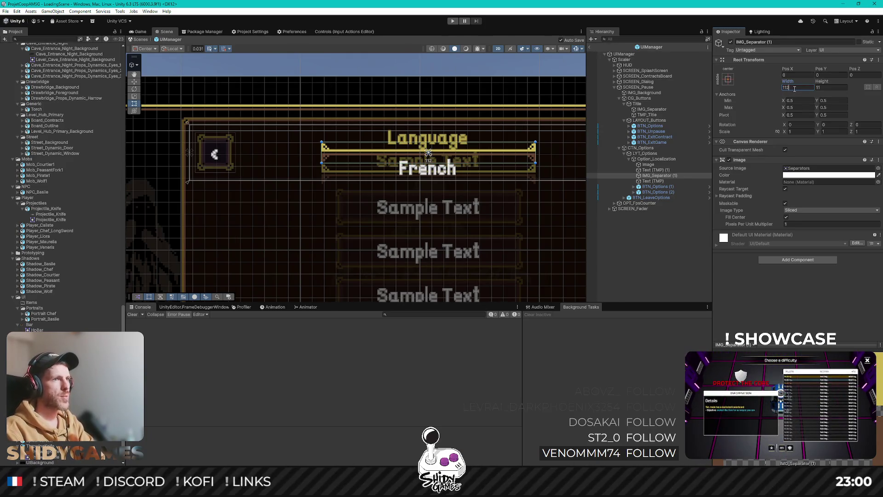
# Step: Give the Language title a bottom offset of 16
pyautogui.click(661, 180)
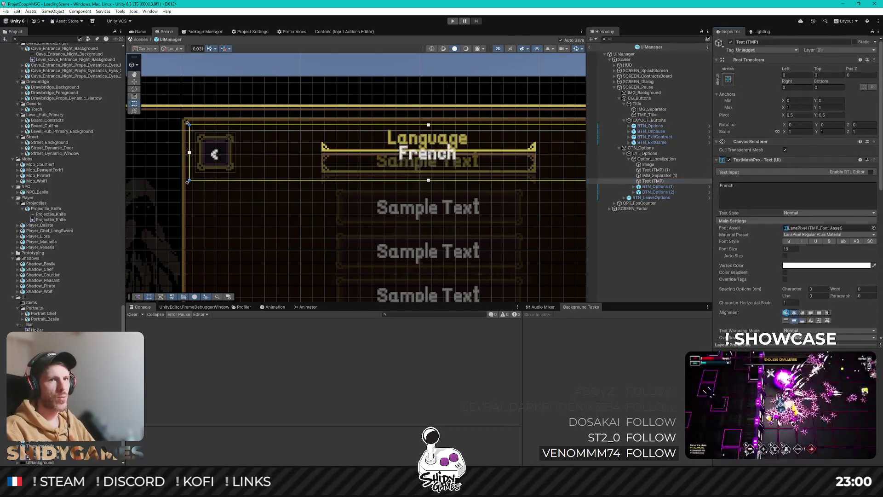
pyautogui.click(655, 169)
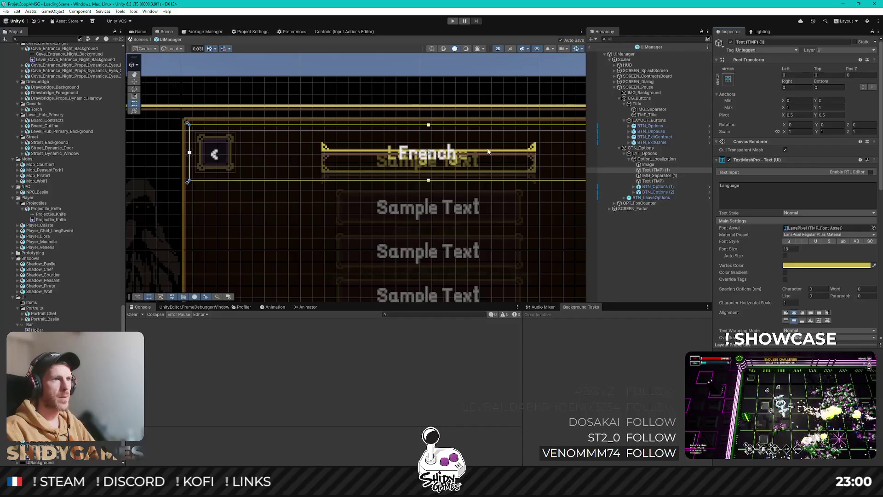
pyautogui.scroll(2, 488, 151)
pyautogui.click(830, 75)
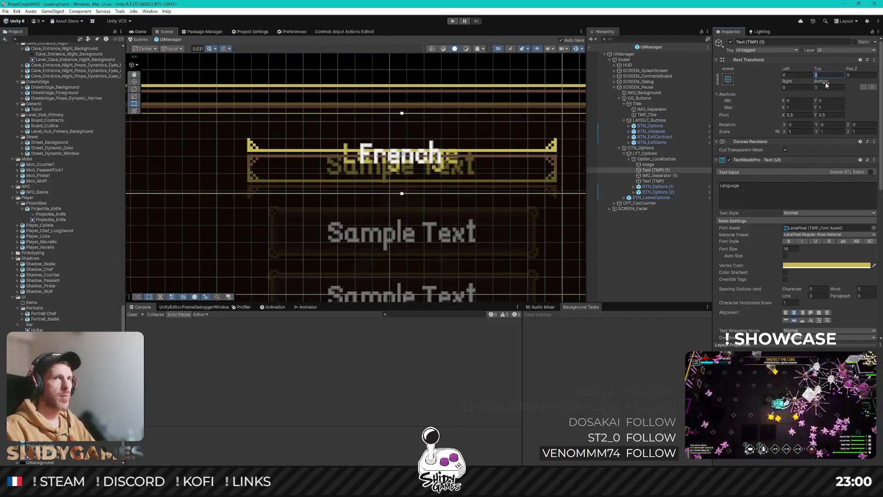
pyautogui.write('+4')
pyautogui.press('BackSpace')
pyautogui.press('BackSpace')
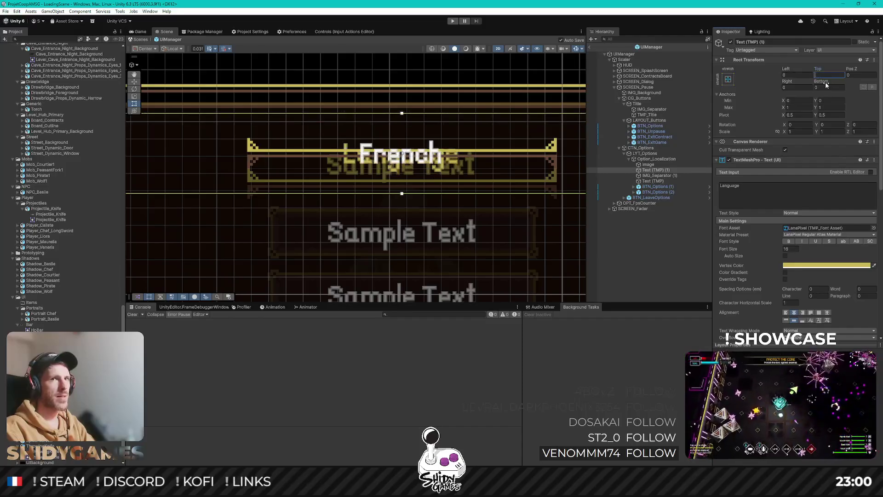
pyautogui.click(838, 87)
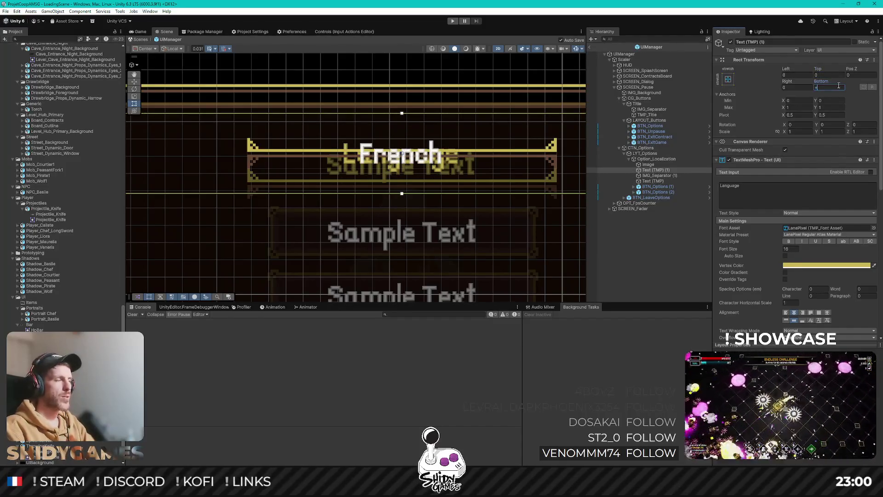
pyautogui.write('+16')
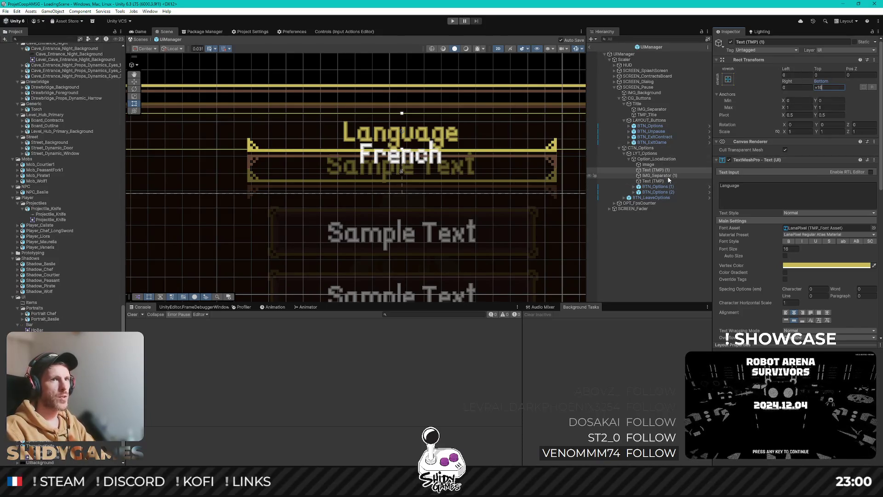
# Step: Give the French text a top offset of 16 and Middle vertical alignment
pyautogui.click(653, 180)
pyautogui.click(822, 75)
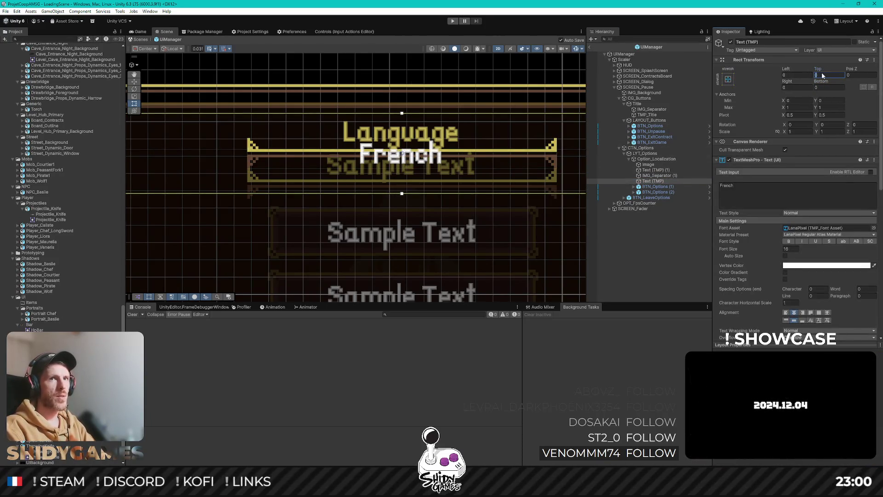
pyautogui.press('BackSpace')
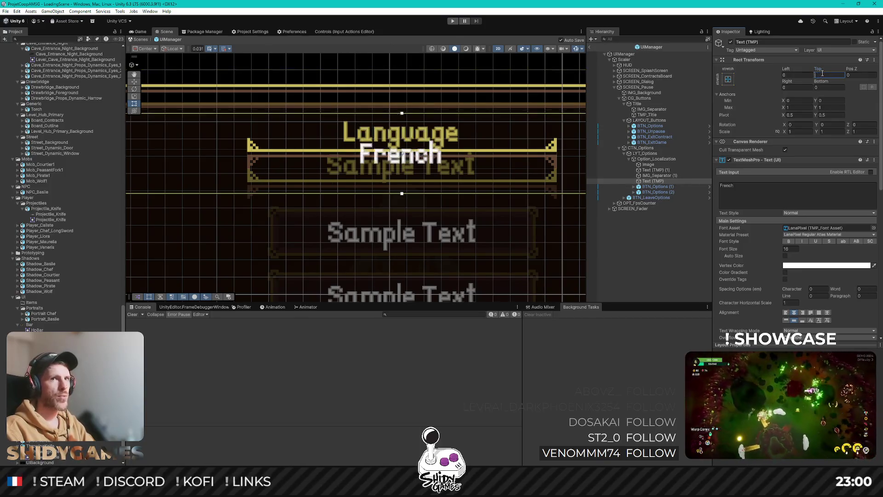
pyautogui.write('16')
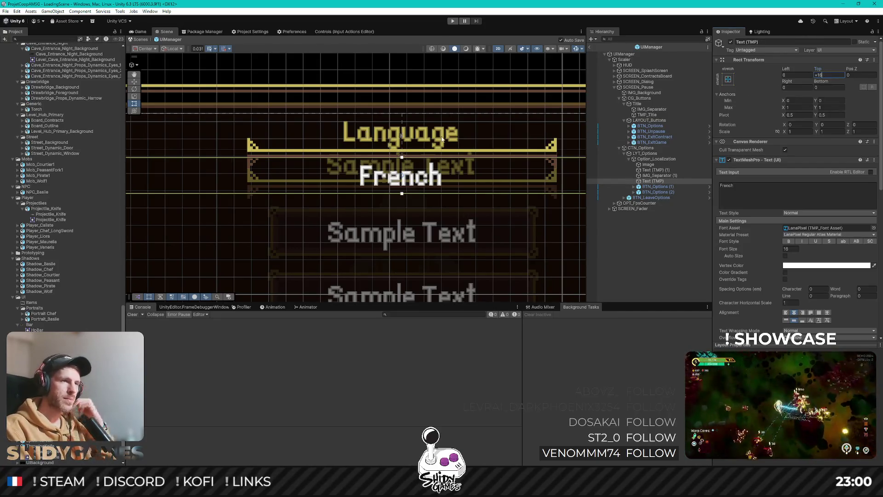
pyautogui.click(786, 320)
pyautogui.click(793, 320)
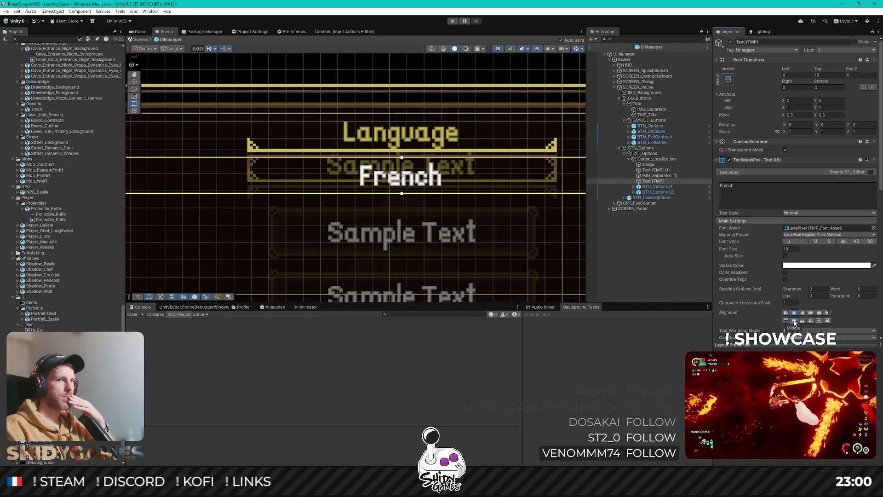
pyautogui.scroll(-3, 453, 208)
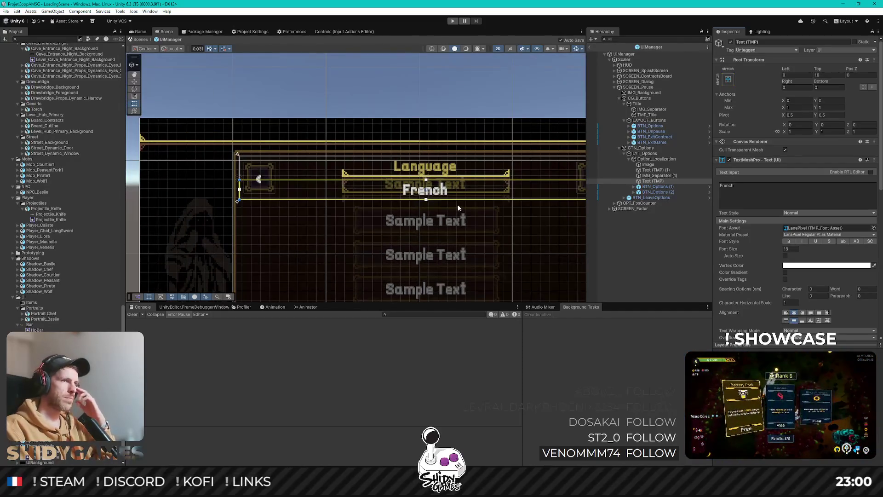
pyautogui.scroll(-3, 474, 198)
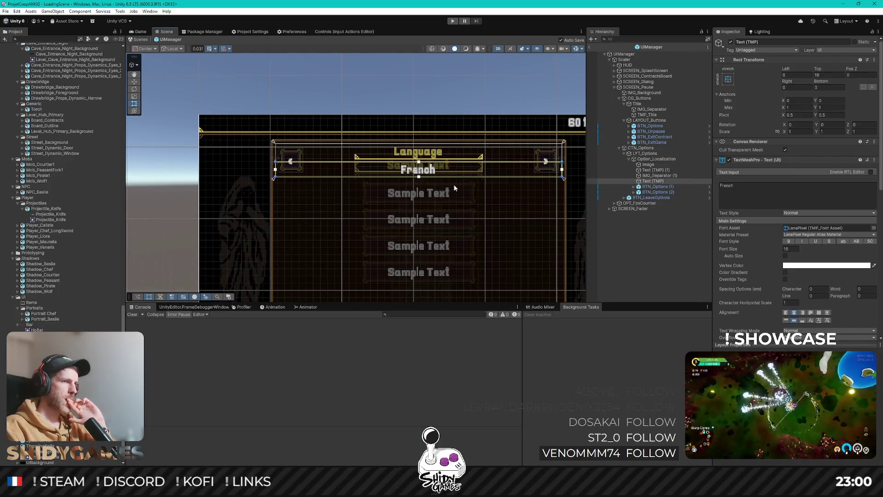
pyautogui.click(649, 159)
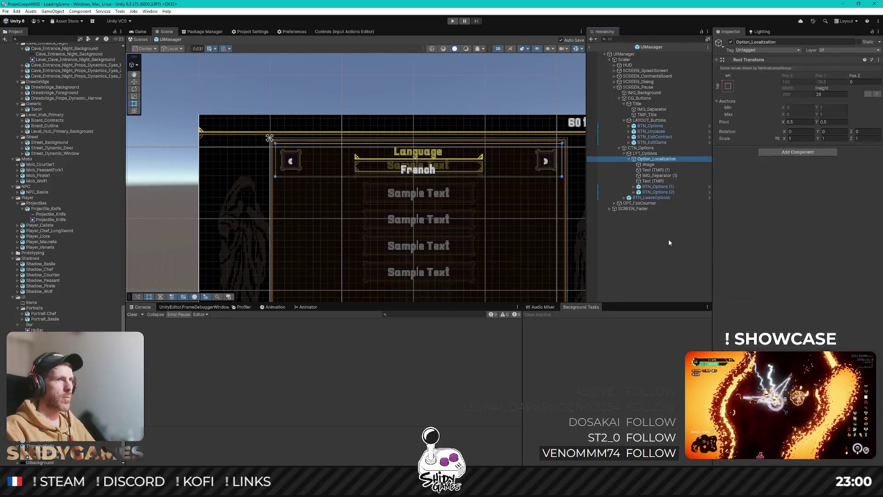
# Step: Collapse Option_Localization and duplicate it with Ctrl+D into stacked Language rows
pyautogui.click(629, 159)
pyautogui.hotkey('ctrl', 'd')
pyautogui.hotkey('ctrl', 'd')
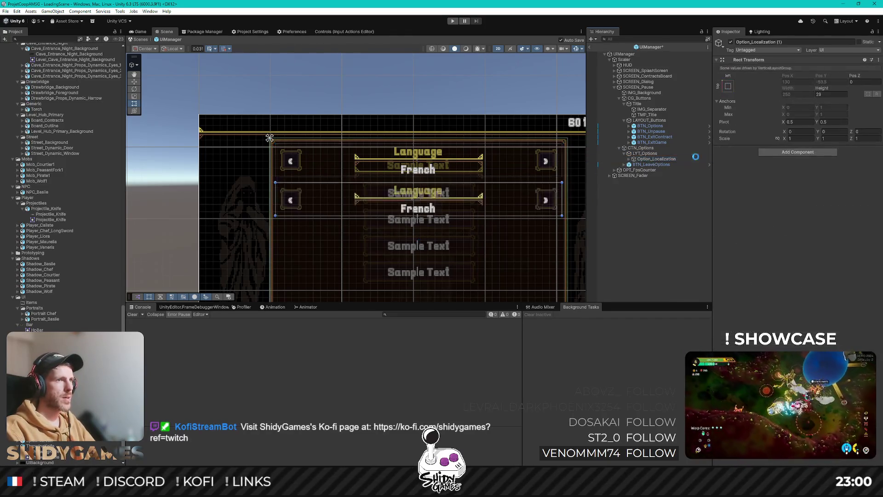
pyautogui.hotkey('ctrl', 'd')
pyautogui.scroll(-2, 375, 184)
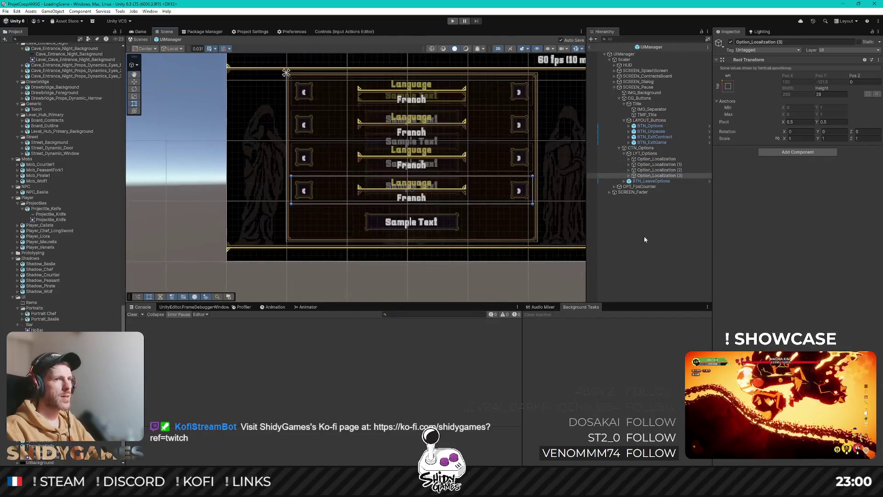
pyautogui.click(644, 234)
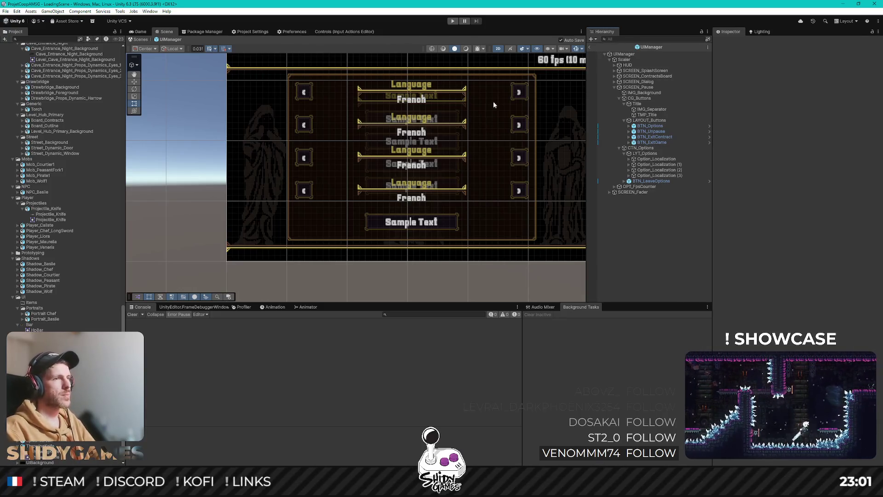
pyautogui.scroll(-2, 492, 101)
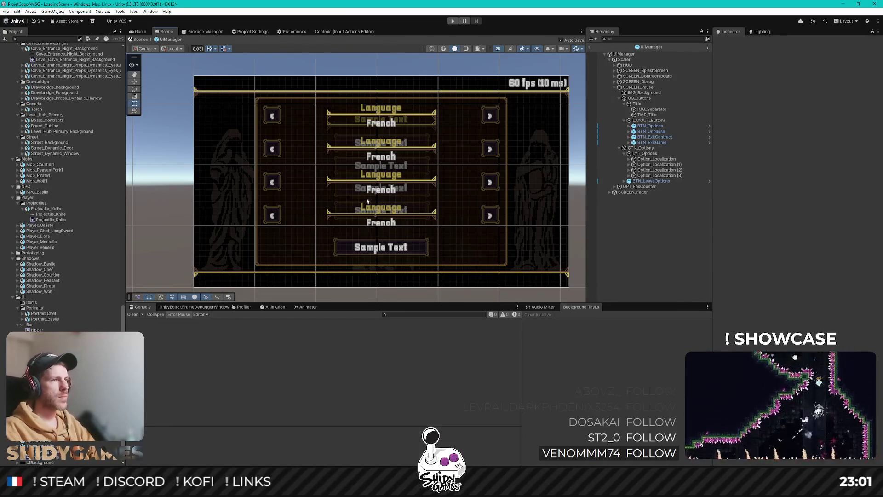
pyautogui.scroll(3, 367, 201)
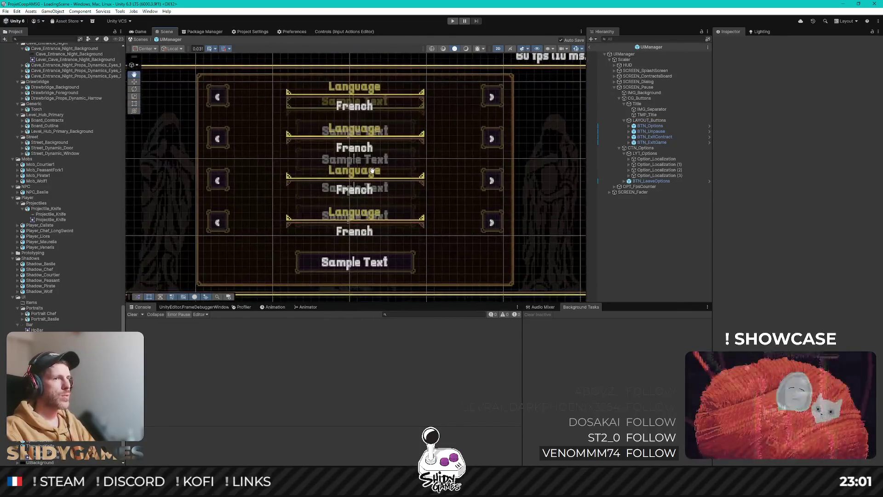
pyautogui.scroll(-2, 371, 171)
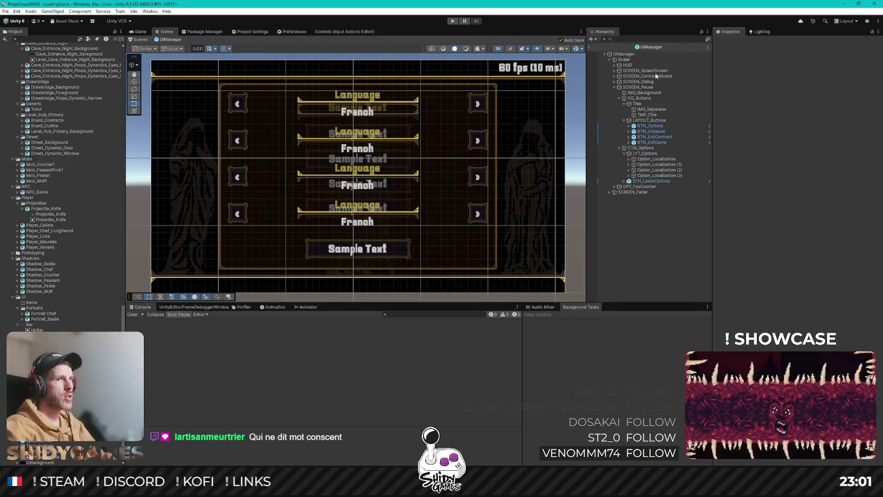
pyautogui.click(668, 166)
# Step: Change the second option row's Text (TMP) title from 'Language' to 'Master volume'
pyautogui.doubleClick(655, 175)
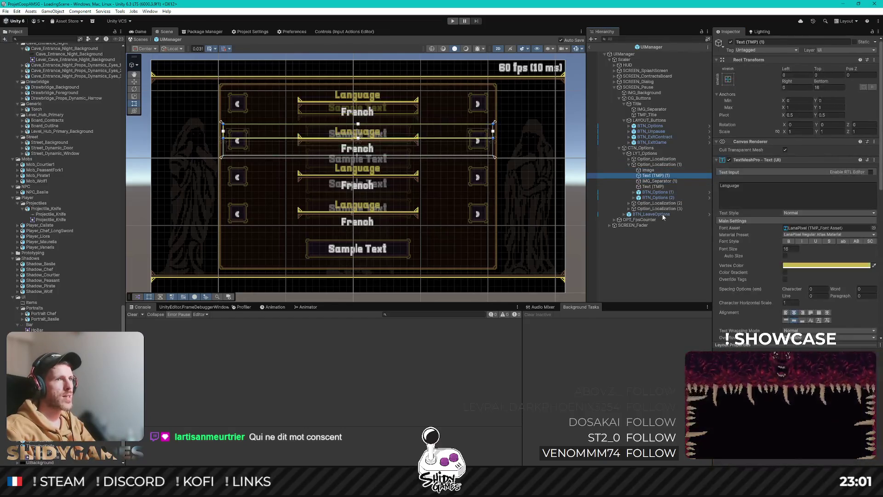
pyautogui.click(752, 191)
pyautogui.hotkey('ctrl', 'a')
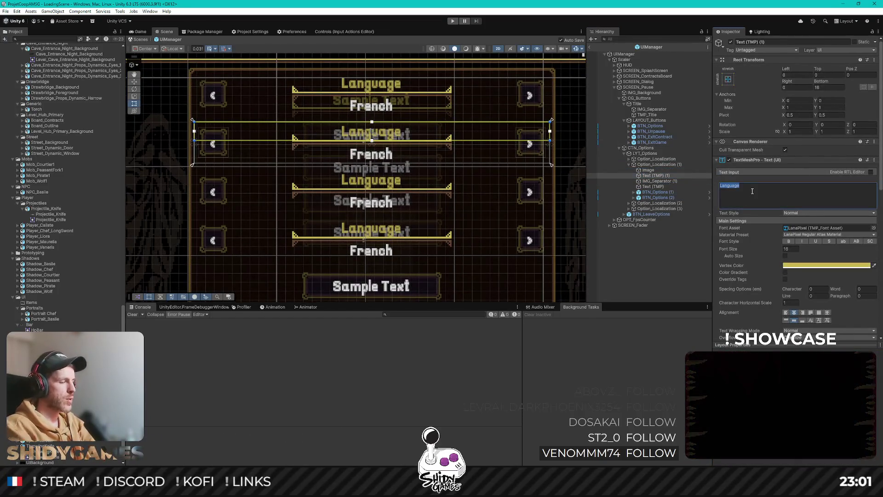
pyautogui.write('Mastri')
pyautogui.press('BackSpace')
pyautogui.press('BackSpace')
pyautogui.write('er vo')
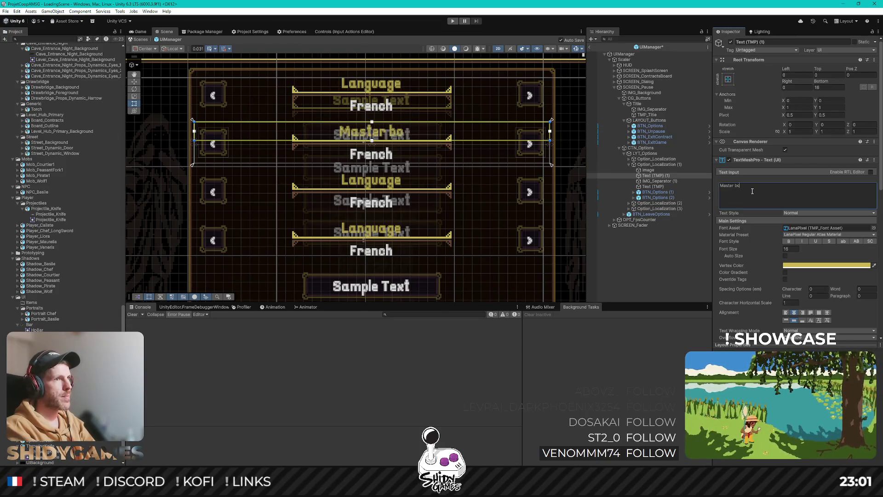
pyautogui.write('lume')
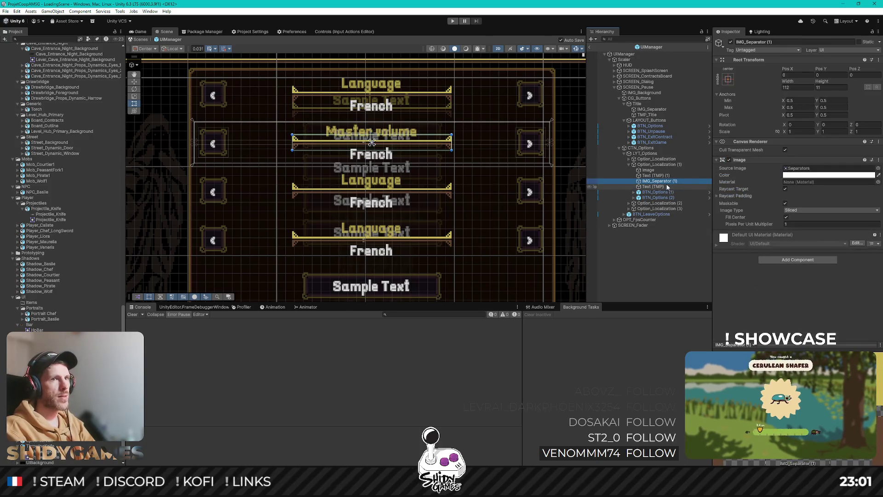
pyautogui.click(653, 186)
pyautogui.click(780, 195)
# Step: Set the Master volume row's value text to '100%' and clear the selection
pyautogui.write('13')
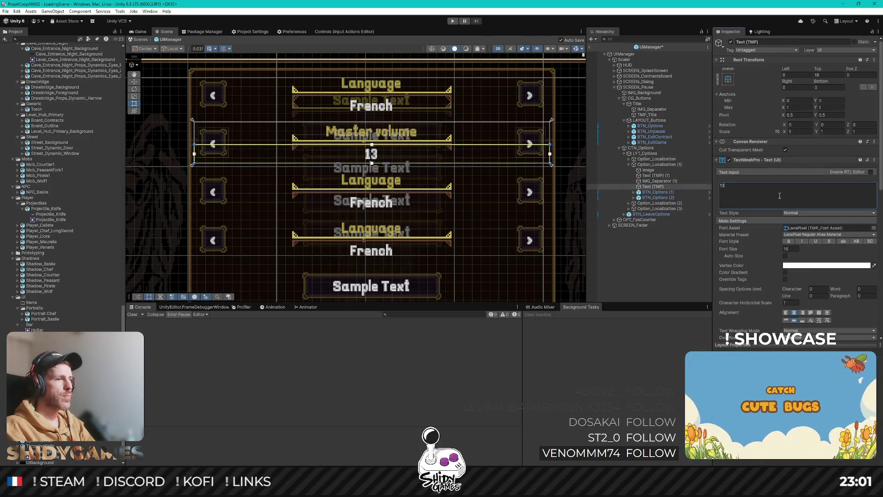
pyautogui.press('BackSpace')
pyautogui.write('00%')
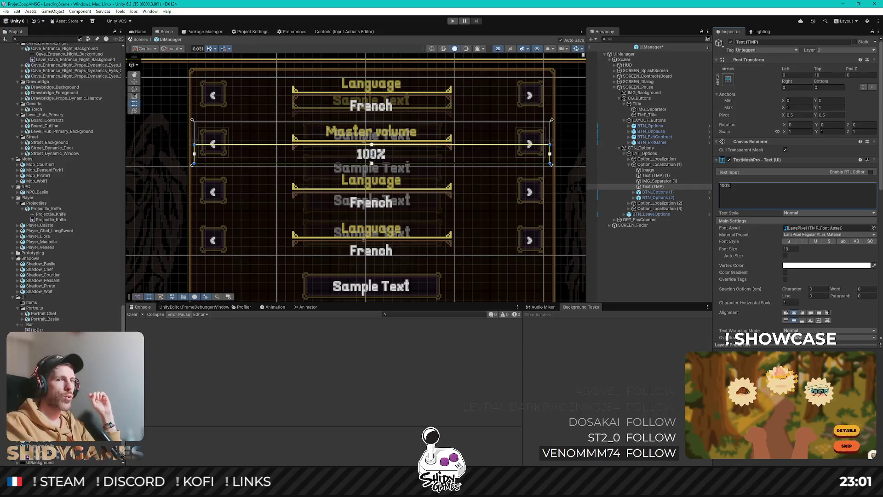
pyautogui.click(644, 264)
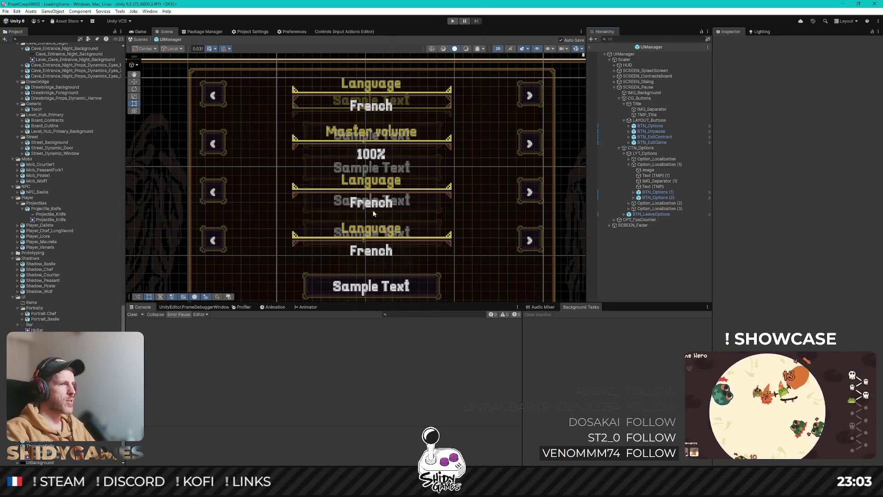
# Step: Delete Option_Localization (1) through (3) from the Hierarchy
pyautogui.scroll(5, 345, 227)
pyautogui.scroll(-5, 277, 243)
pyautogui.moveTo(249, 192)
pyautogui.mouseDown()
pyautogui.moveTo(315, 177)
pyautogui.moveTo(323, 137)
pyautogui.mouseUp()
pyautogui.scroll(2, 239, 198)
pyautogui.scroll(2, 253, 220)
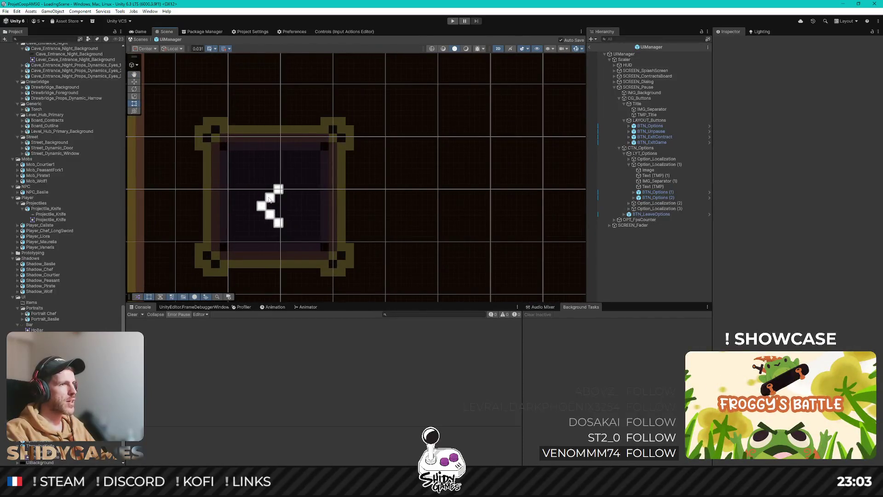
pyautogui.scroll(-5, 371, 154)
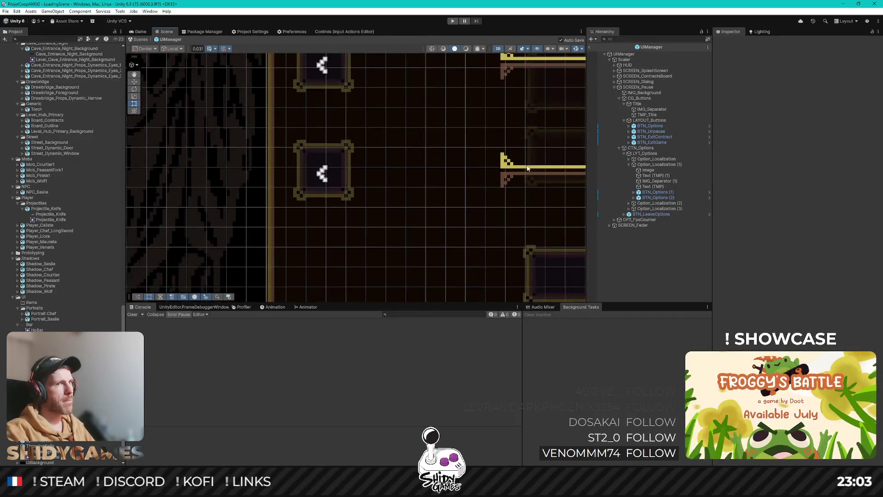
pyautogui.click(635, 166)
pyautogui.click(630, 164)
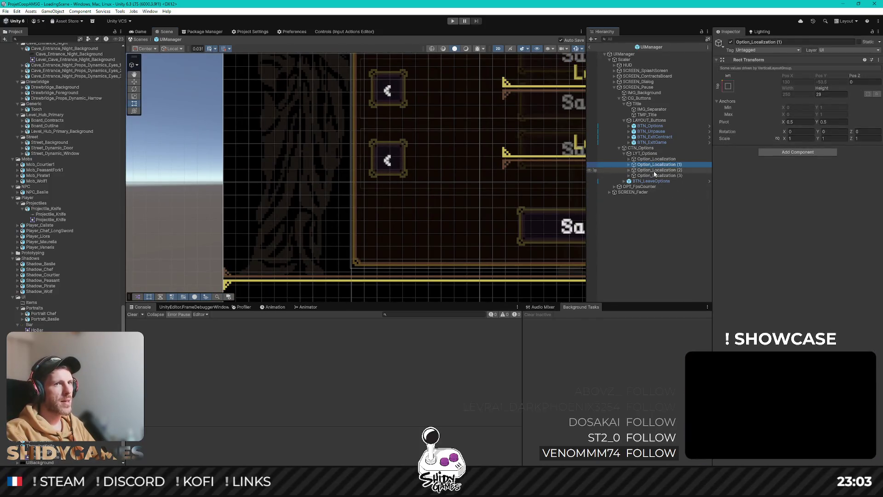
pyautogui.keyDown('shift'); pyautogui.click(658, 175); pyautogui.keyUp('shift')
pyautogui.press('Delete')
# Step: Inspect BTN_LeaveOptions' children, then expand the remaining Option_Localization row
pyautogui.moveTo(549, 151); pyautogui.dragTo(390, 242)
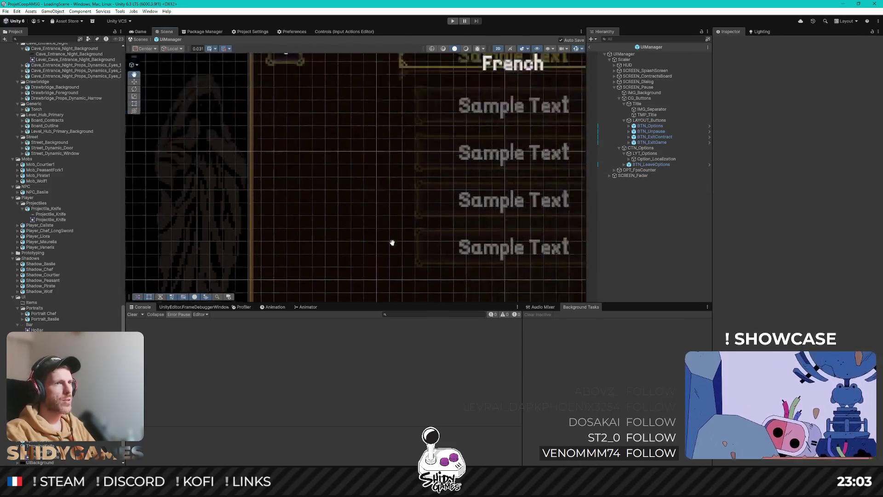
pyautogui.scroll(5, 391, 242)
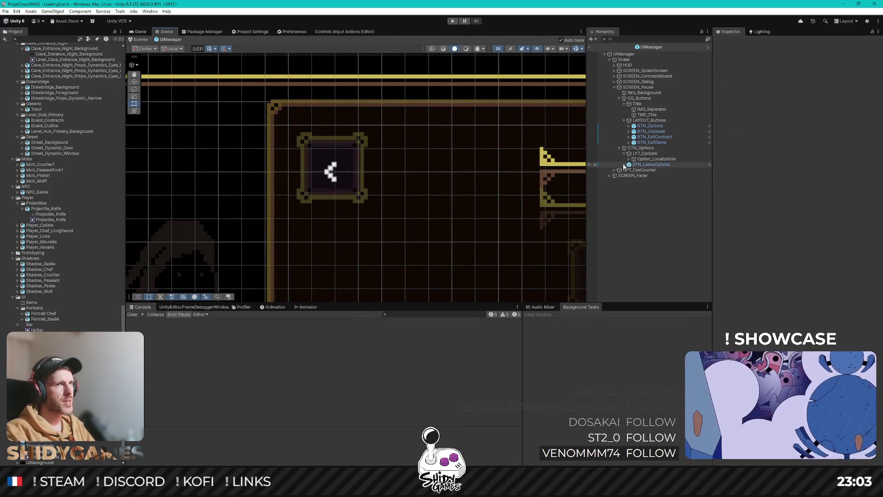
pyautogui.click(623, 165)
pyautogui.click(629, 170)
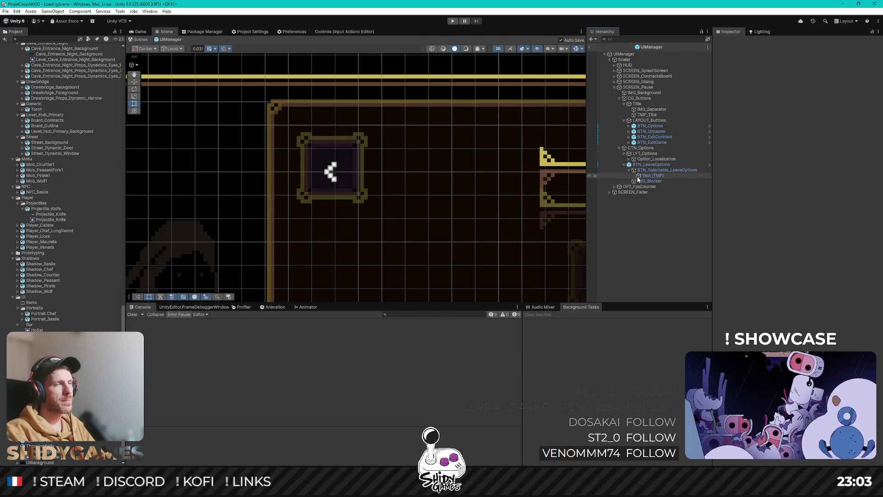
pyautogui.click(629, 170)
pyautogui.click(624, 165)
pyautogui.click(632, 159)
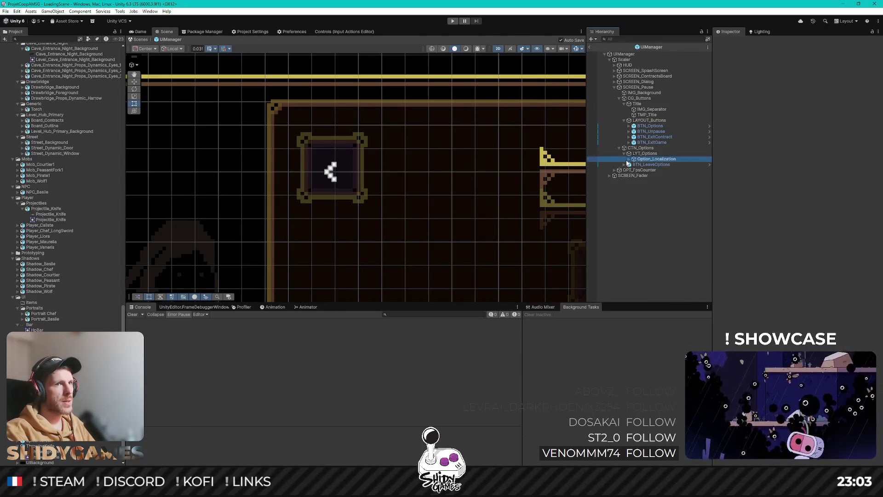
pyautogui.click(629, 159)
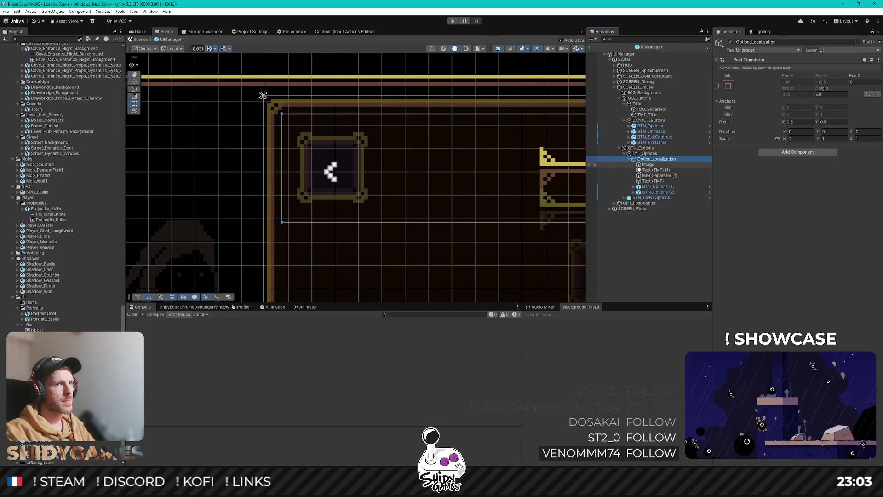
# Step: Expand the arrow buttons and change the vertical alignment of the left and right arrow texts
pyautogui.moveTo(505, 159)
pyautogui.mouseDown()
pyautogui.moveTo(298, 146)
pyautogui.moveTo(318, 146)
pyautogui.mouseUp()
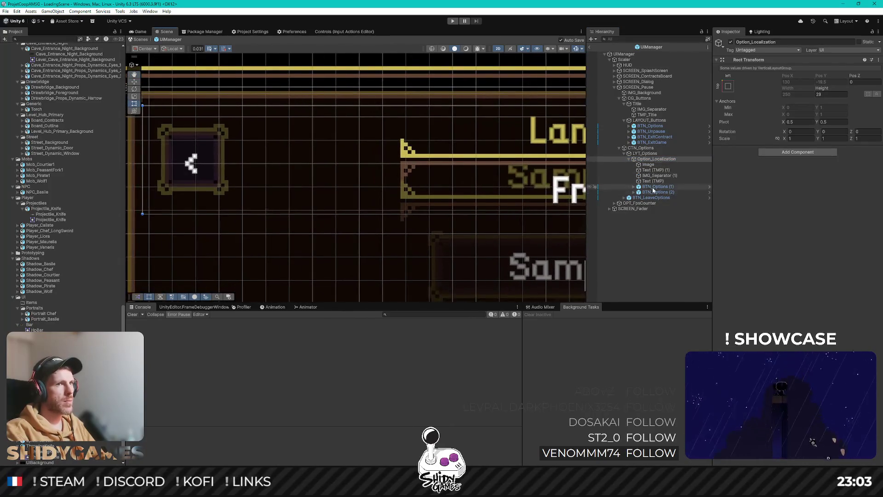
pyautogui.click(638, 186)
pyautogui.click(643, 192)
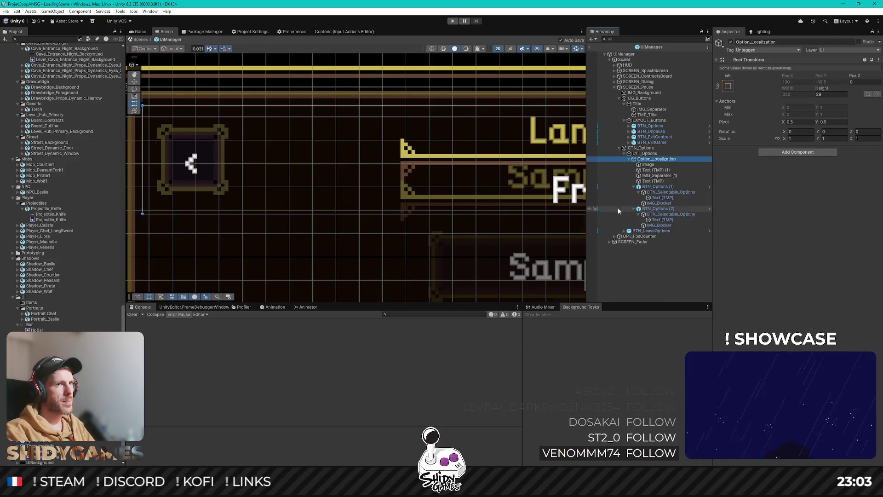
pyautogui.keyDown('alt'); pyautogui.click(634, 209); pyautogui.keyUp('alt')
pyautogui.click(680, 198)
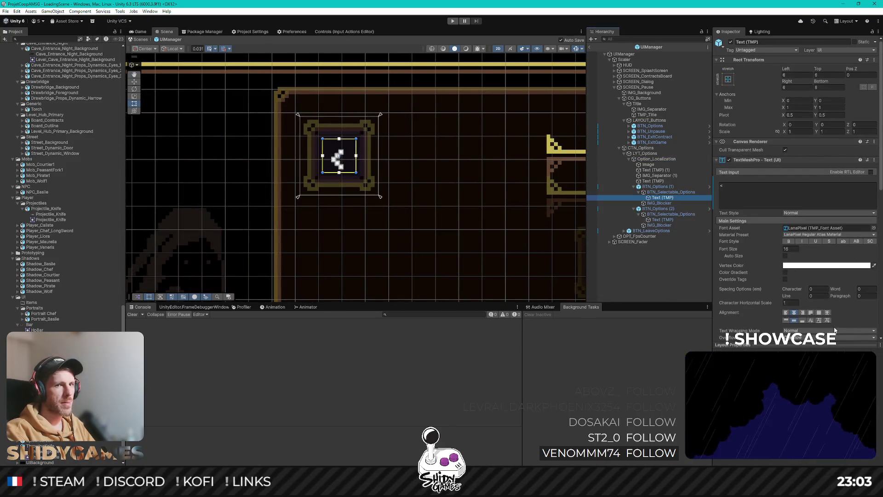
pyautogui.click(827, 321)
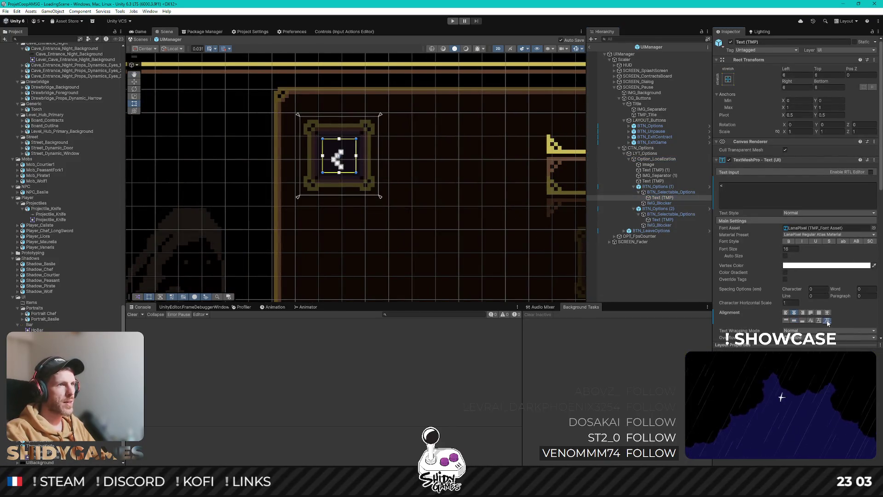
pyautogui.click(669, 220)
pyautogui.click(819, 320)
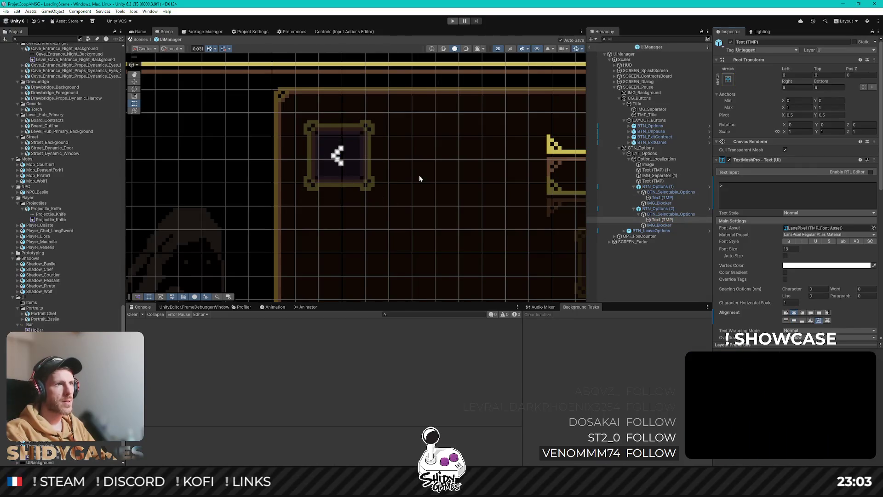
pyautogui.scroll(-5, 419, 179)
pyautogui.scroll(4, 548, 197)
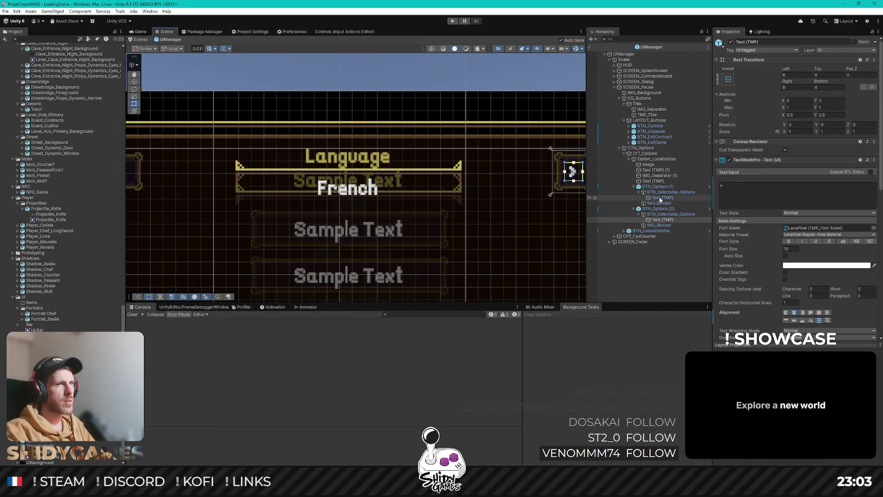
# Step: Set the French and Language Text (TMP) labels to Midline vertical alignment
pyautogui.click(653, 181)
pyautogui.press('f')
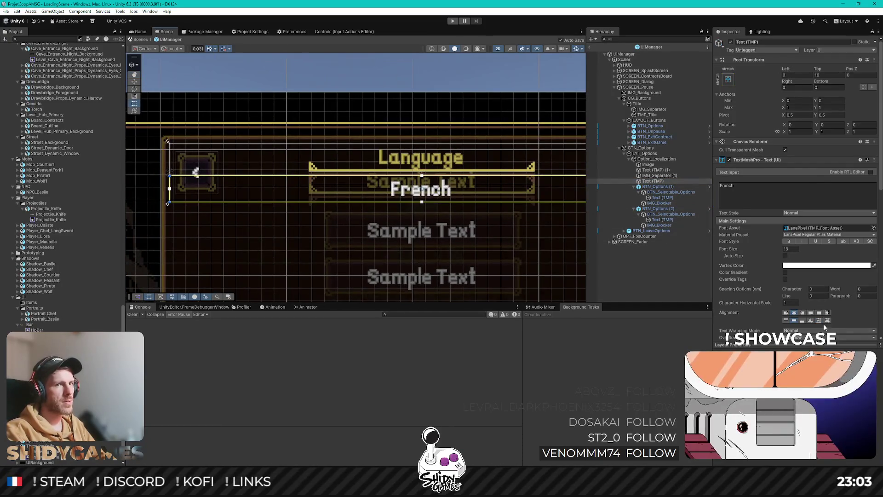
pyautogui.click(818, 321)
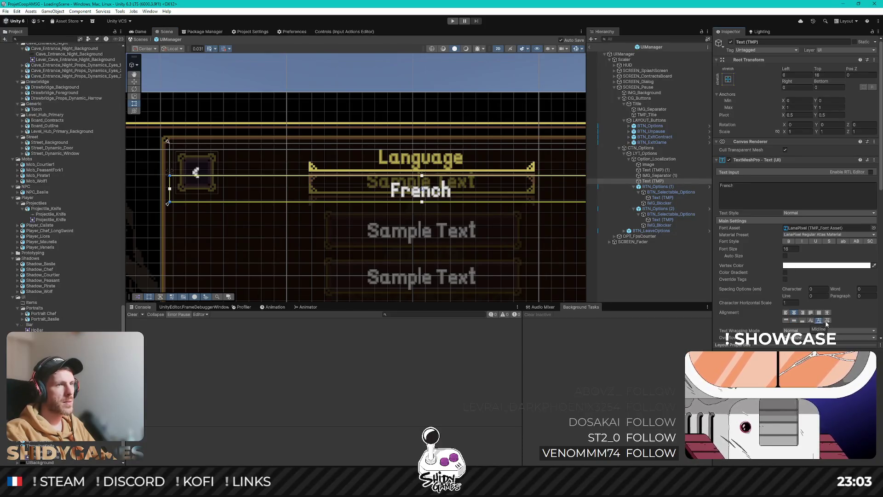
pyautogui.click(827, 321)
pyautogui.click(819, 320)
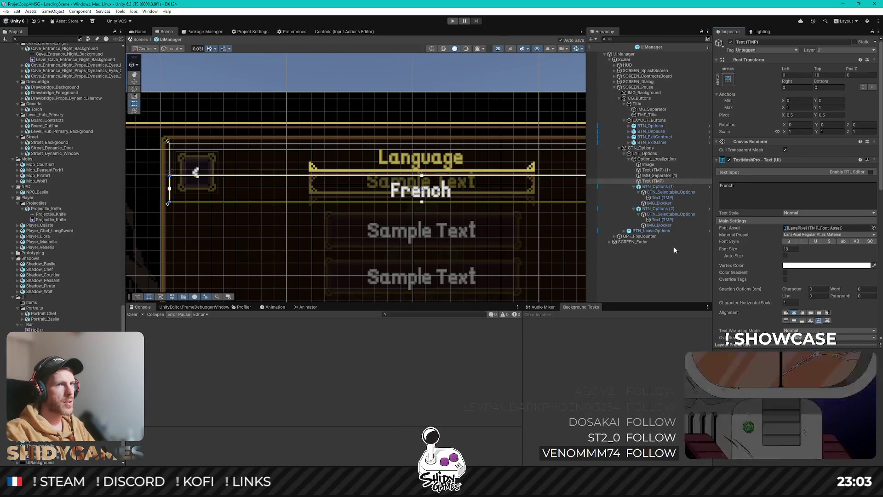
pyautogui.click(656, 169)
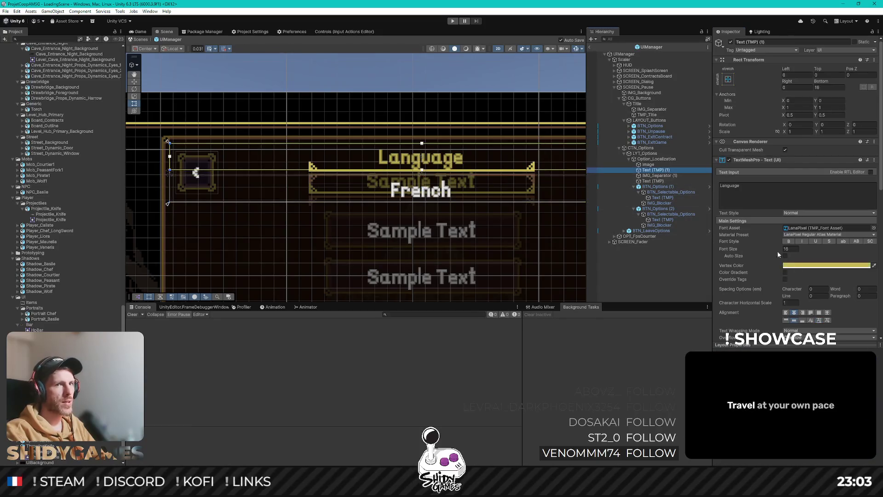
pyautogui.click(819, 320)
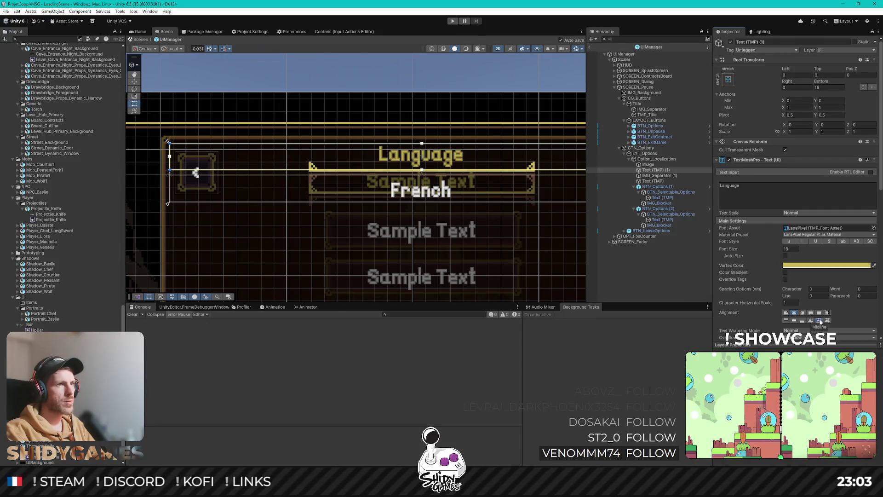
# Step: Enter 14 in the Rect Transform offsets of the Language and French labels
pyautogui.scroll(5, 401, 168)
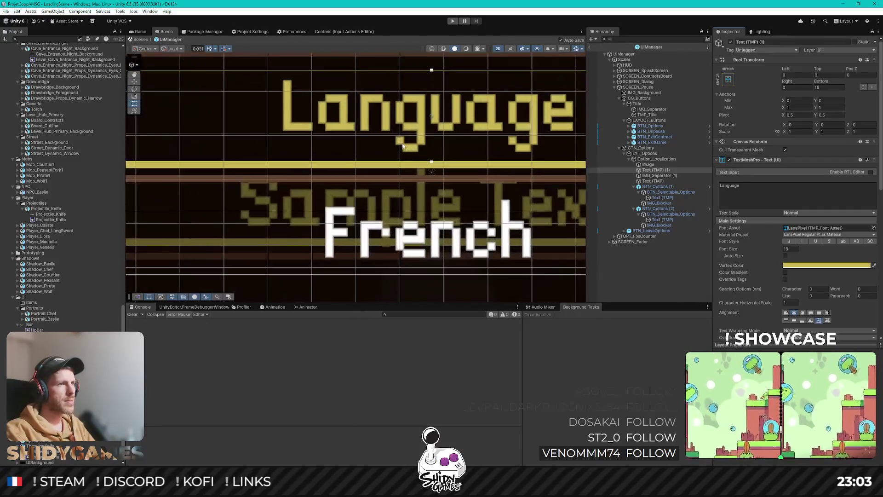
pyautogui.scroll(-2, 403, 146)
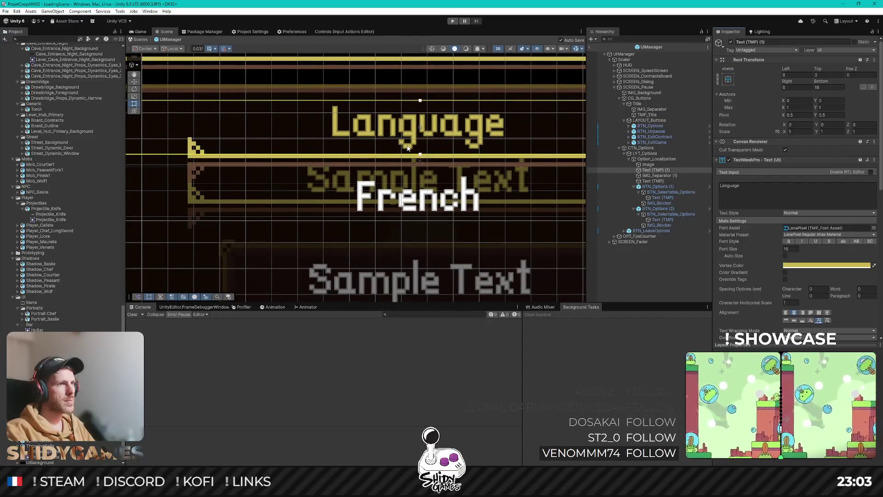
pyautogui.scroll(-2, 407, 147)
pyautogui.scroll(-2, 409, 147)
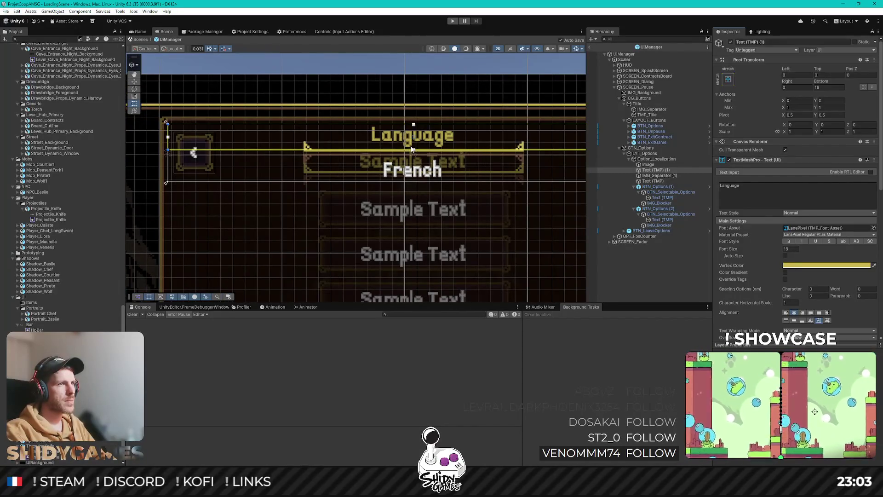
pyautogui.scroll(1, 412, 149)
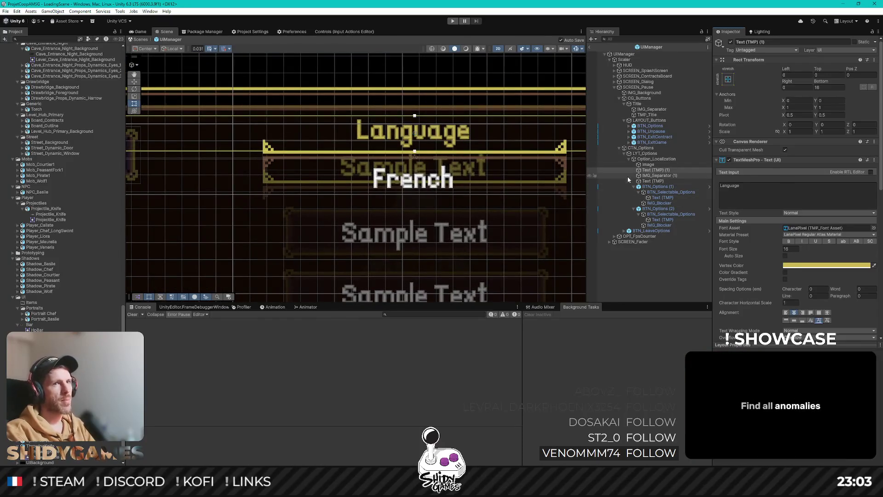
pyautogui.click(826, 87)
pyautogui.write('14')
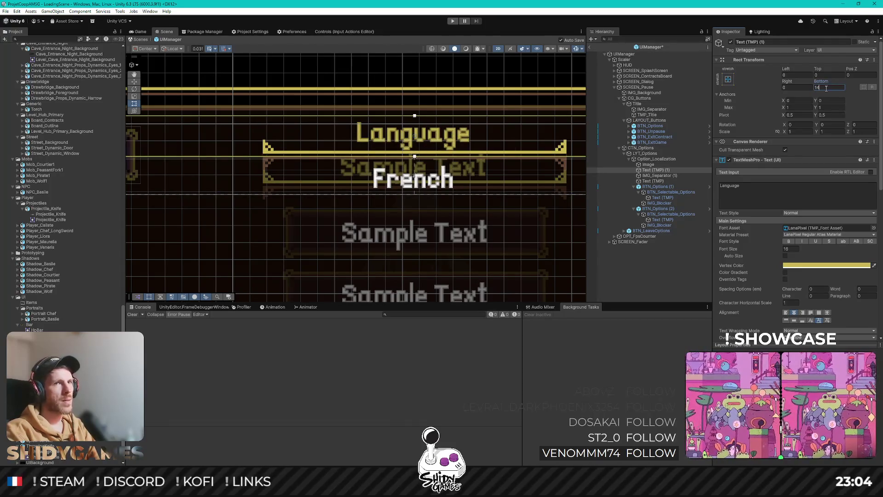
pyautogui.click(652, 181)
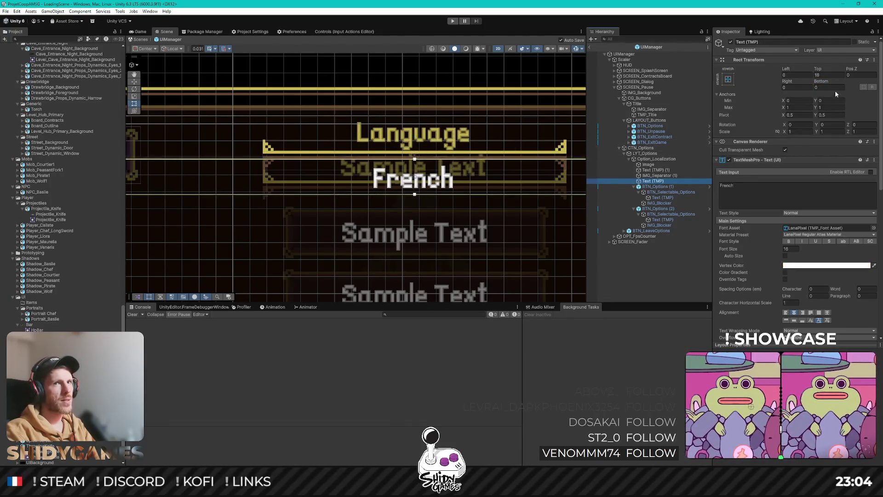
pyautogui.click(833, 88)
pyautogui.write('14')
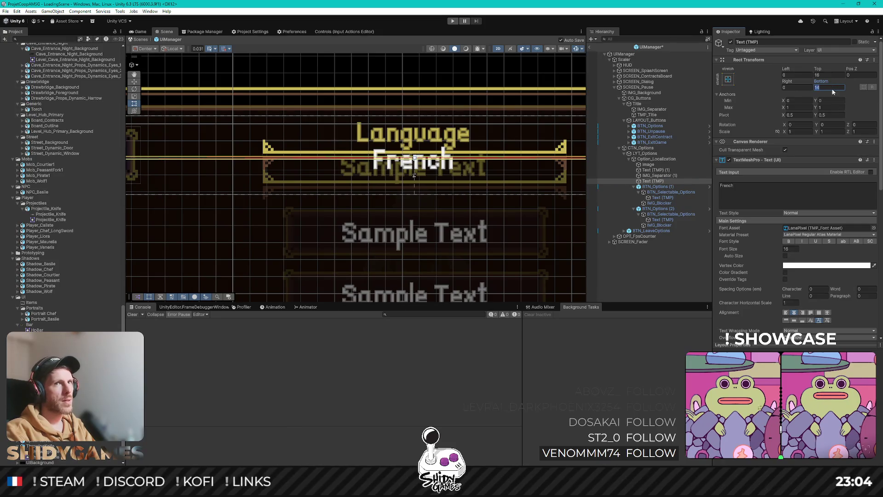
pyautogui.write('0')
pyautogui.write('14')
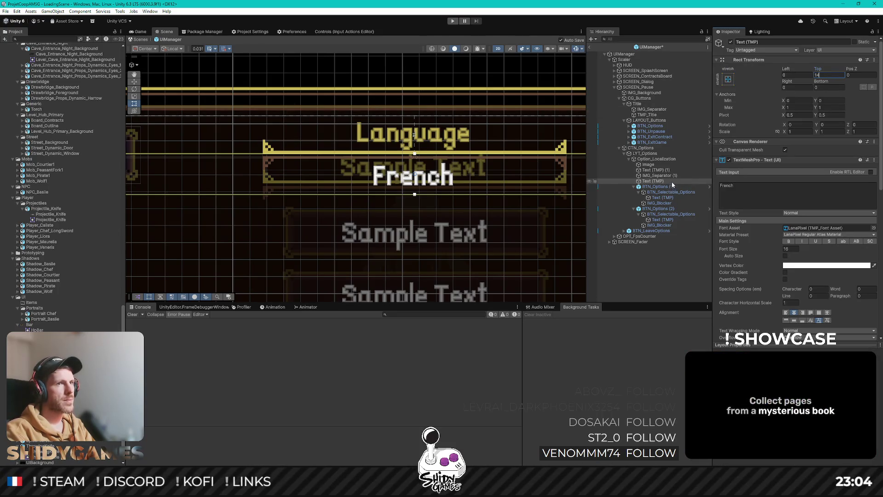
pyautogui.click(658, 270)
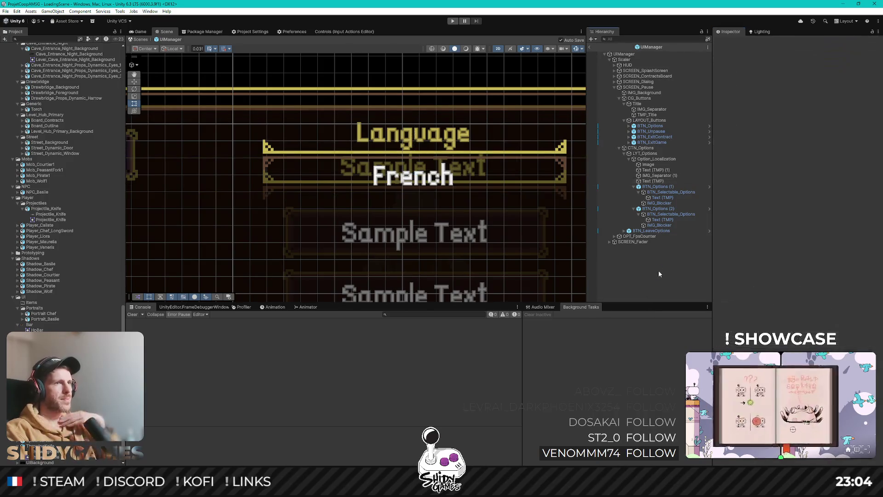
# Step: Exit the UIManager prefab back to LoadingScene and enter Play mode with Ctrl+P
pyautogui.scroll(-4, 357, 206)
pyautogui.scroll(1, 431, 215)
pyautogui.moveTo(467, 209)
pyautogui.mouseDown()
pyautogui.moveTo(433, 201)
pyautogui.moveTo(485, 196)
pyautogui.mouseUp()
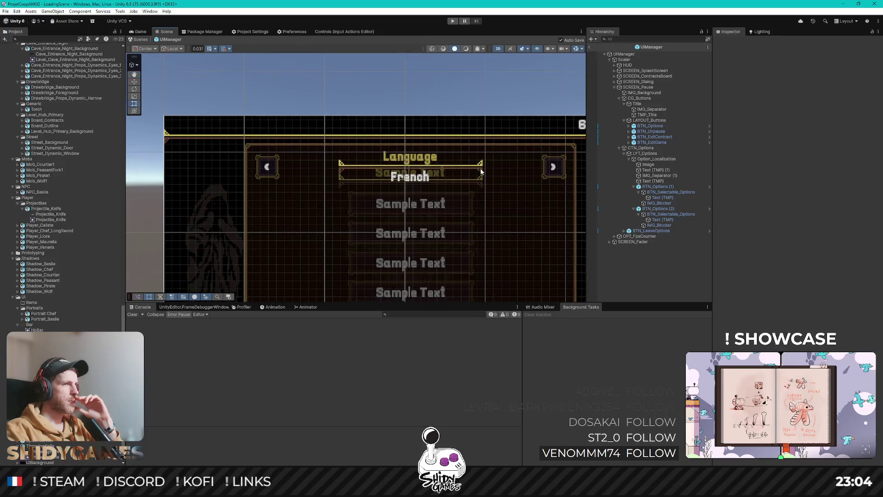
pyautogui.click(591, 47)
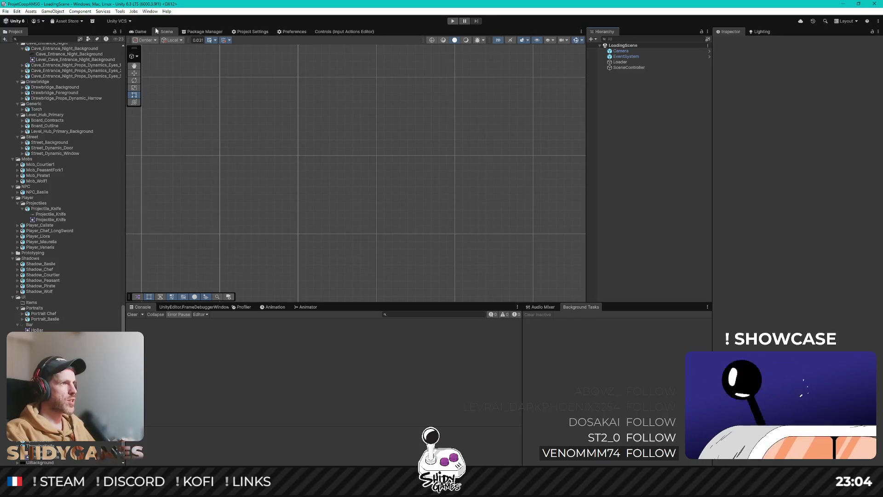
pyautogui.hotkey('ctrl', 'p')
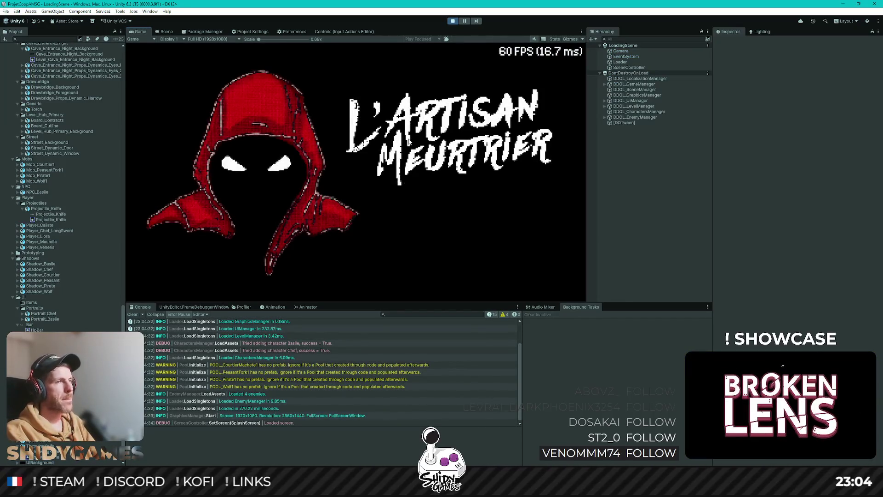
# Step: Start the game, walk to the contract board, pick a contract, and open the pause menu
pyautogui.press('Return')
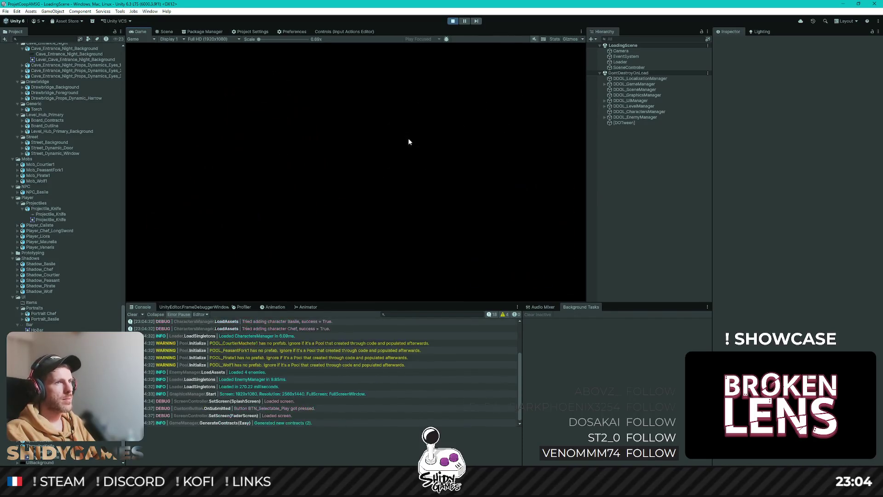
pyautogui.press('d')
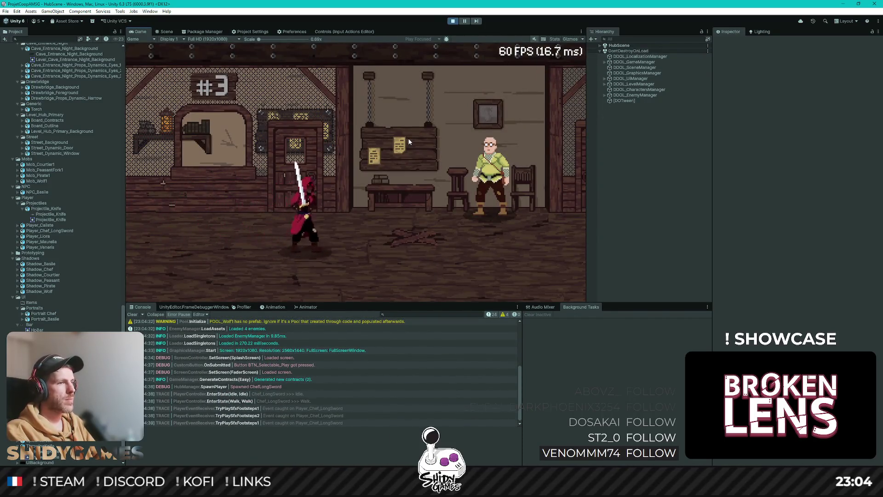
pyautogui.press('d')
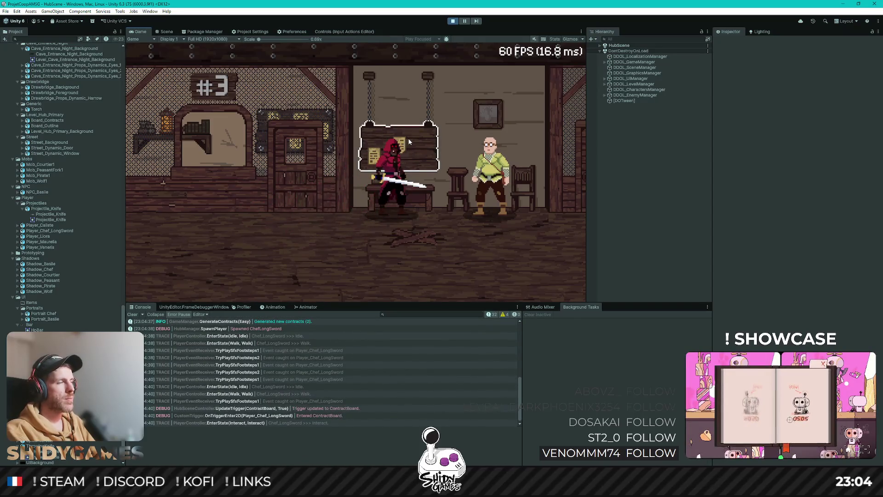
pyautogui.press('e')
pyautogui.press('Return')
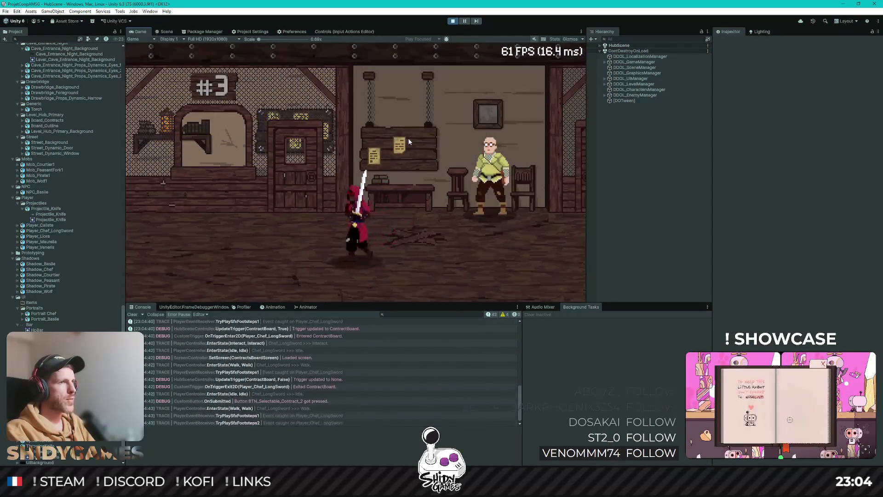
pyautogui.press('Escape')
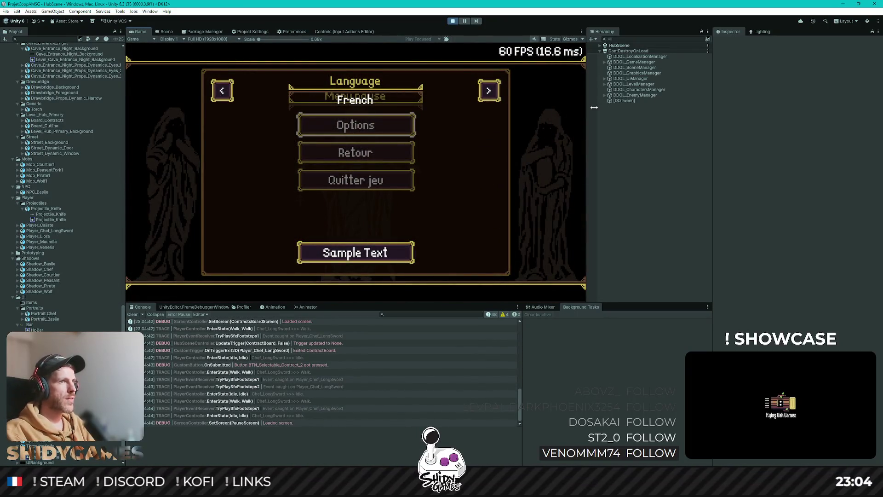
# Step: Open Options, test the language arrows, leave and reopen it, then expand HubScene
pyautogui.press('Return')
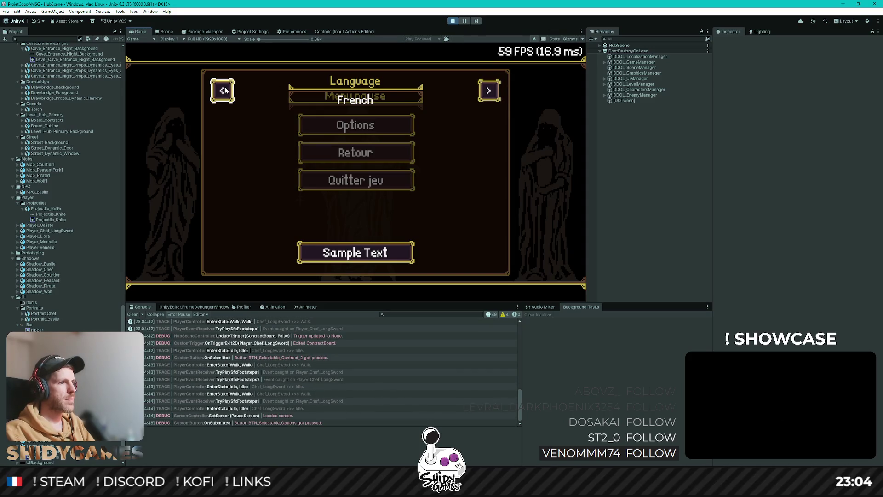
pyautogui.press('Return')
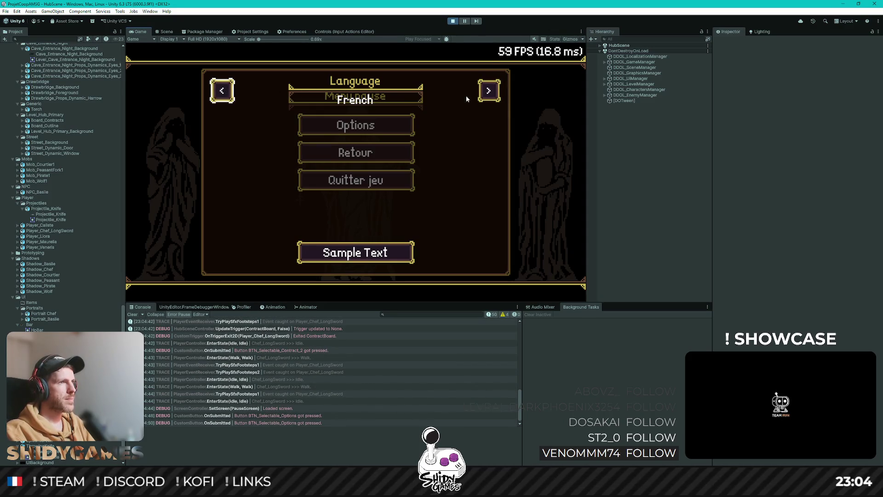
pyautogui.press('Return')
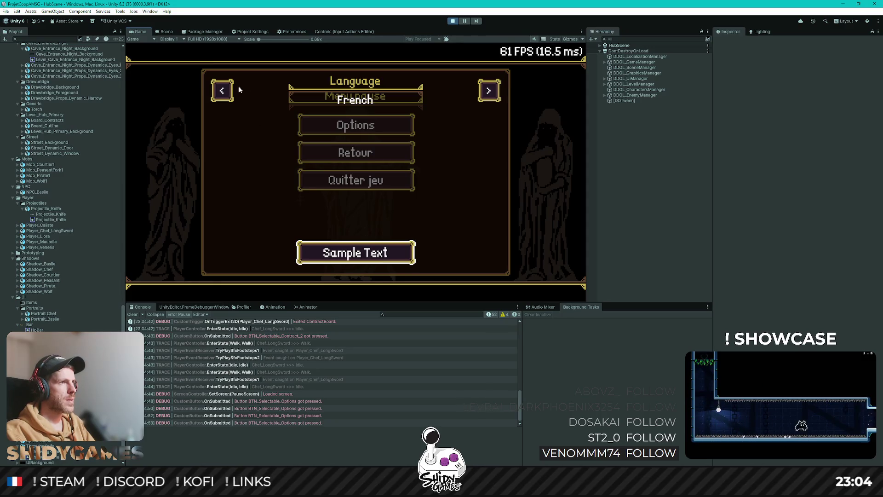
pyautogui.press('Escape')
pyautogui.press('Return')
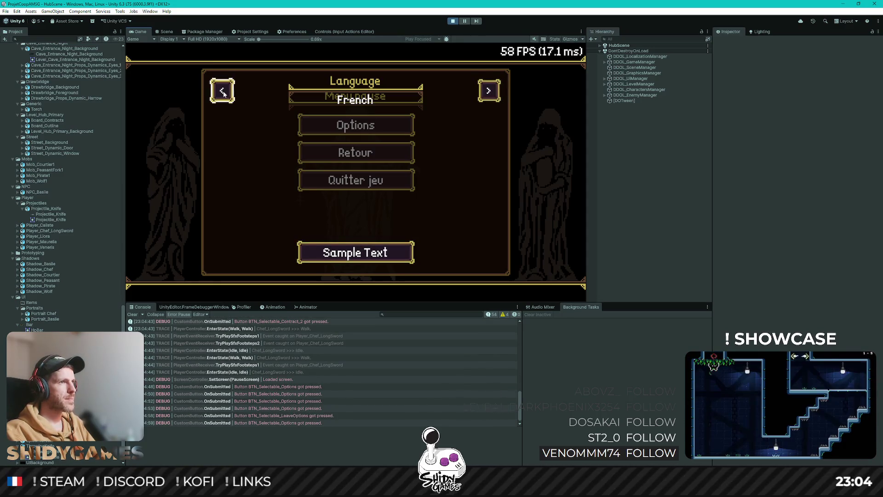
pyautogui.press('Return')
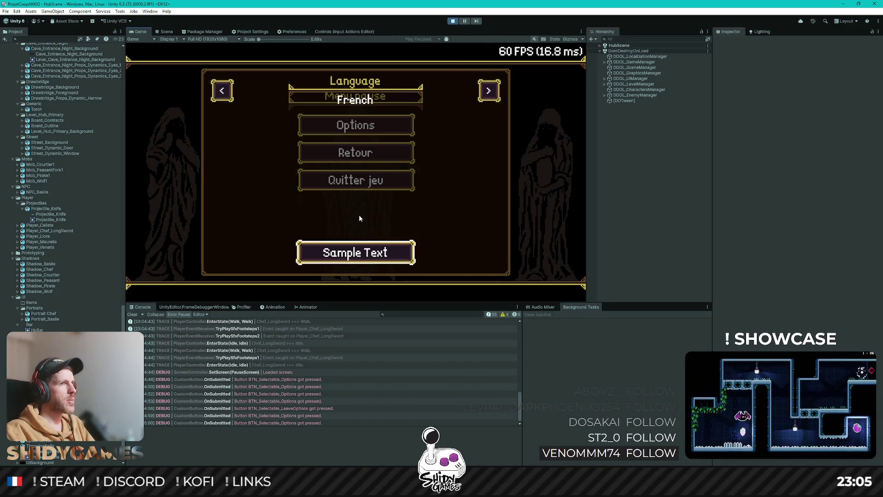
pyautogui.click(600, 45)
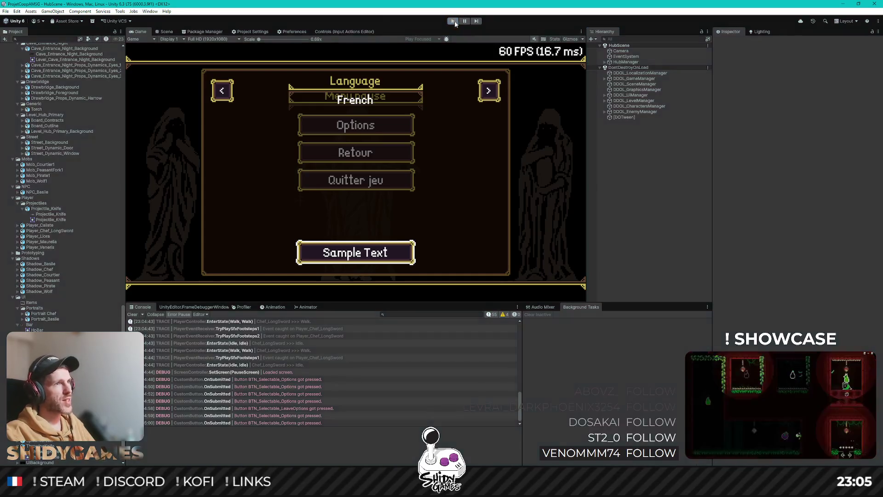
# Step: Stop the play test, open the UIManager prefab, and frame CTN_Options in the Scene view
pyautogui.click(453, 21)
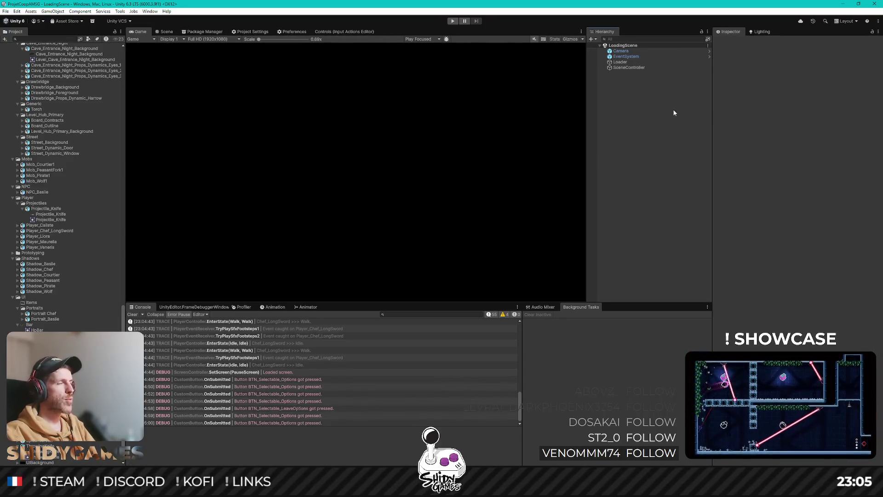
pyautogui.scroll(15, 62, 216)
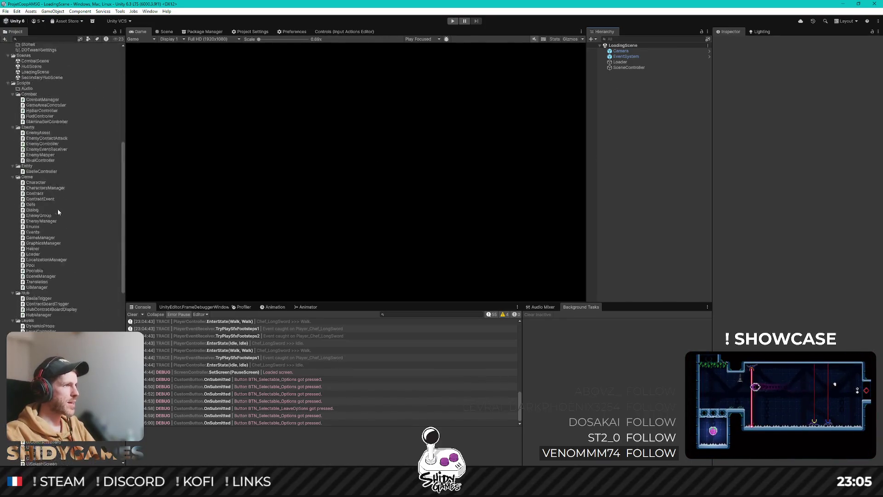
pyautogui.click(37, 153)
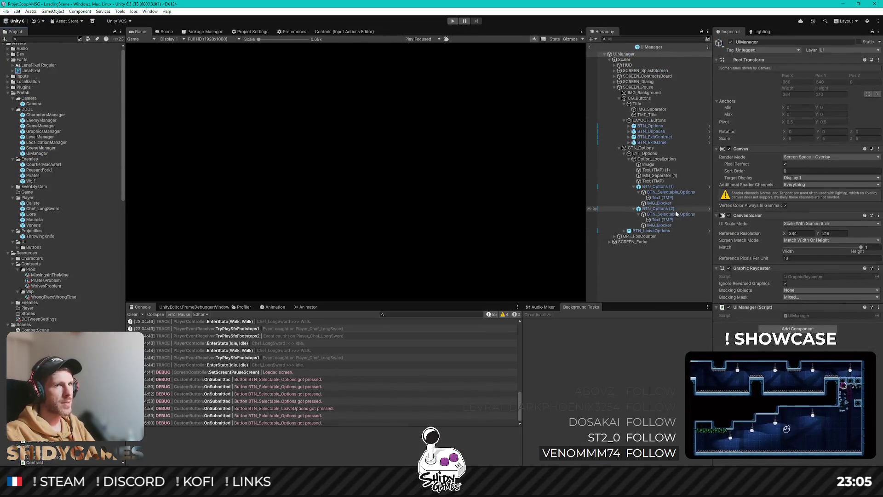
pyautogui.click(651, 149)
pyautogui.click(649, 154)
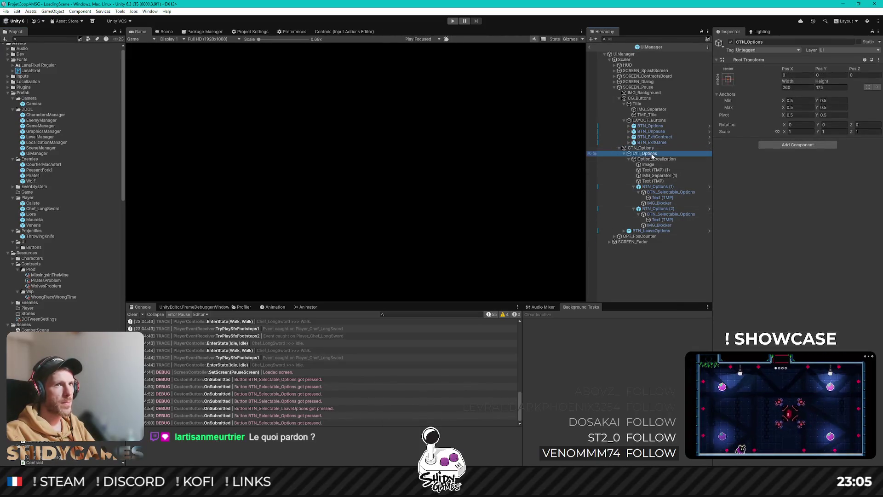
pyautogui.click(641, 148)
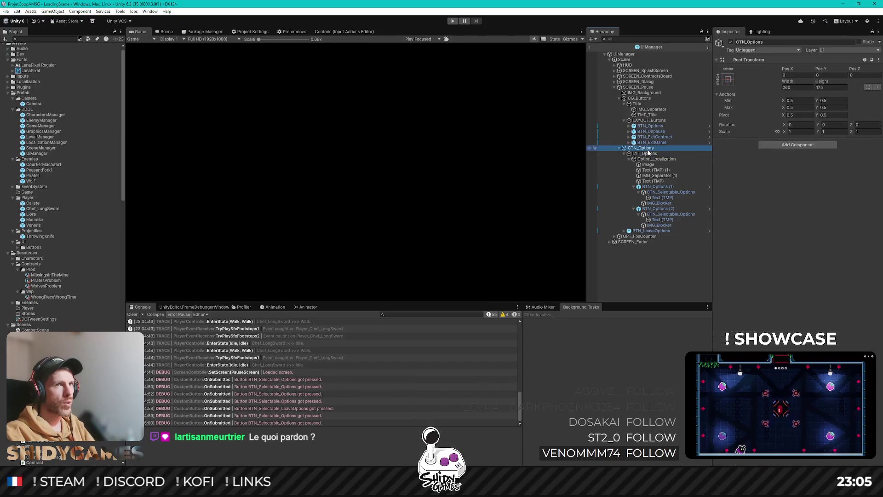
pyautogui.click(166, 31)
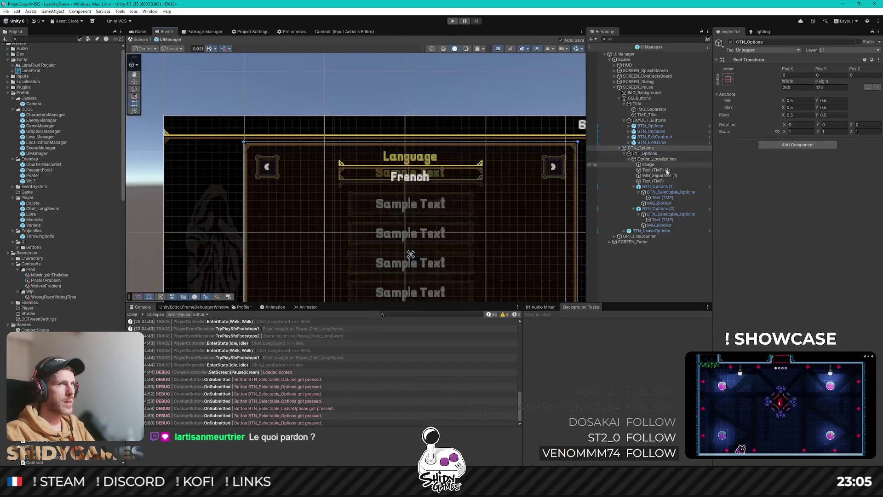
pyautogui.scroll(-2, 414, 193)
pyautogui.press('f')
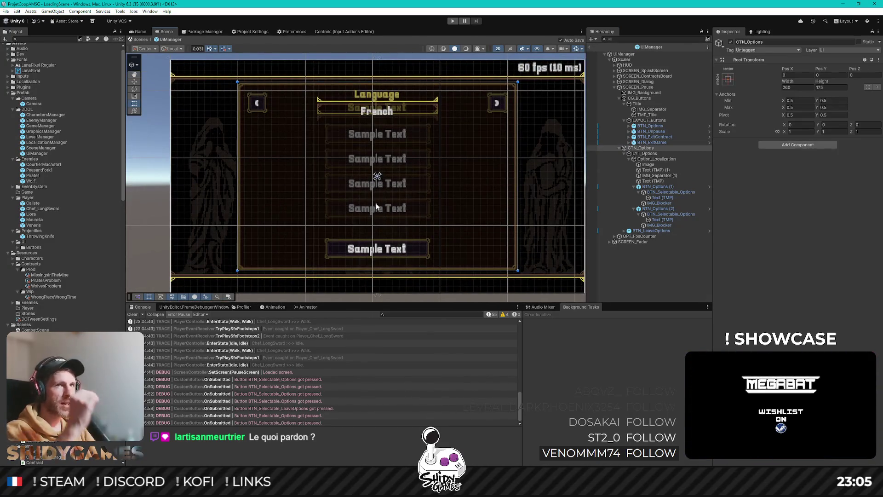
# Step: Anchor LYT_Options to middle-center and CTN_Options to stretch-stretch via Anchor Presets
pyautogui.click(646, 154)
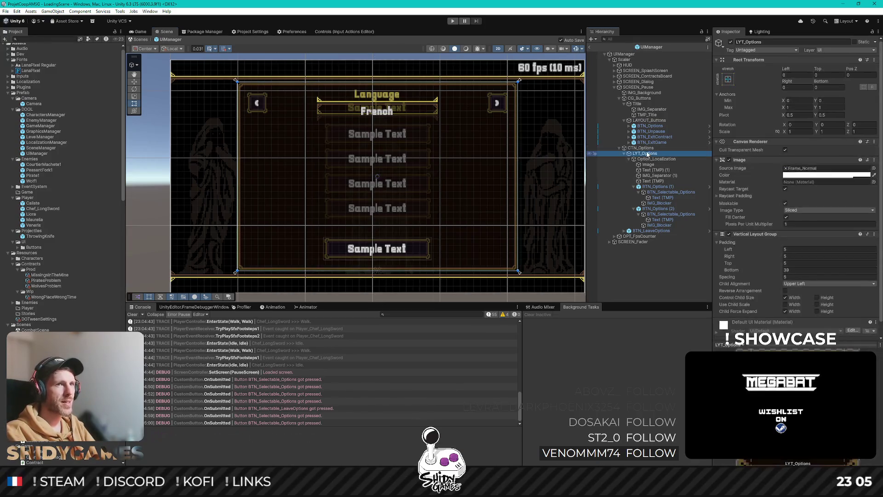
pyautogui.click(729, 79)
pyautogui.click(767, 148)
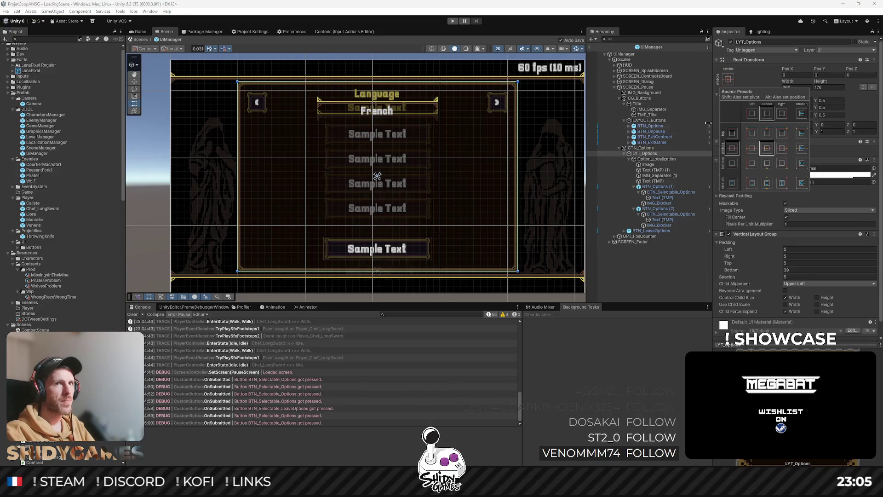
pyautogui.click(649, 153)
pyautogui.click(649, 155)
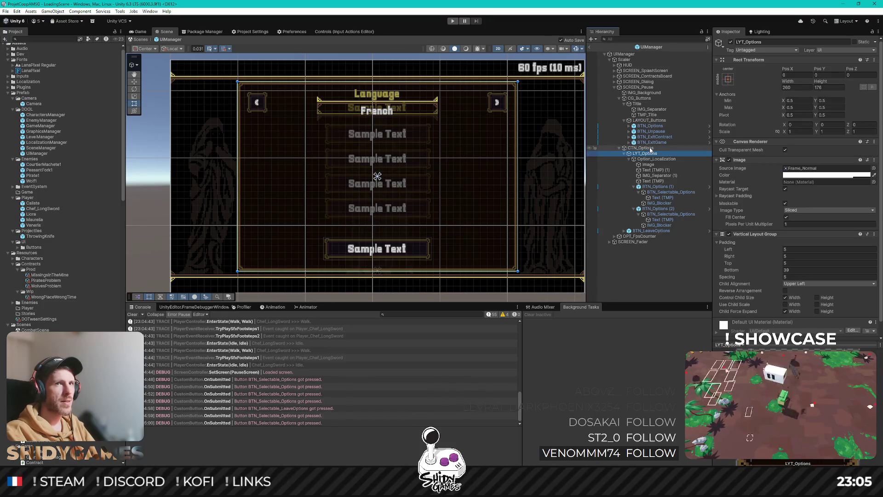
pyautogui.click(650, 148)
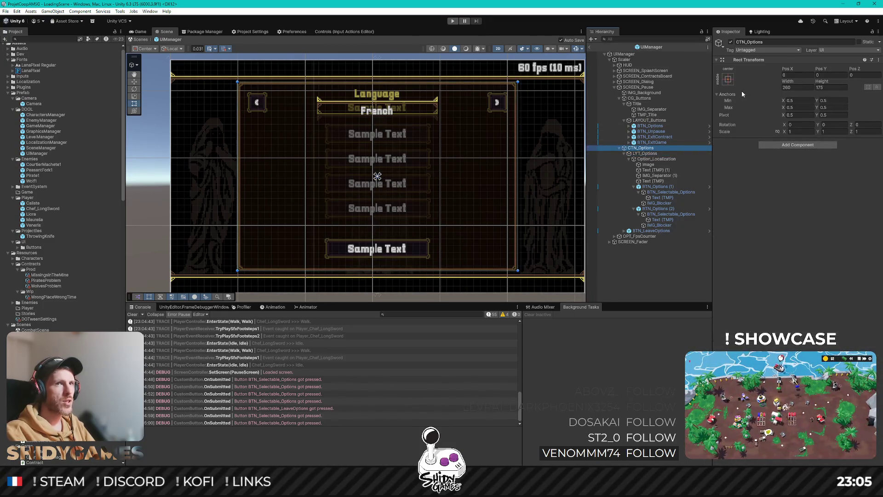
pyautogui.click(729, 79)
pyautogui.keyDown('alt'); pyautogui.click(801, 183); pyautogui.keyUp('alt')
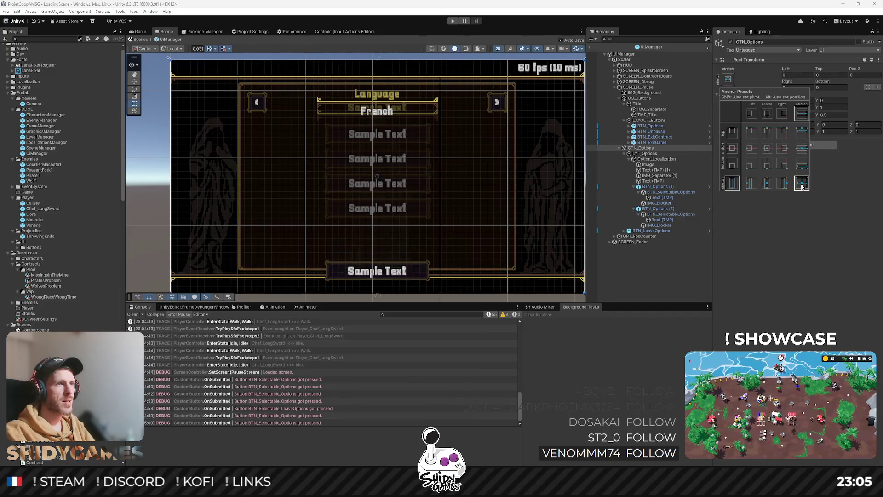
pyautogui.click(644, 148)
pyautogui.click(651, 231)
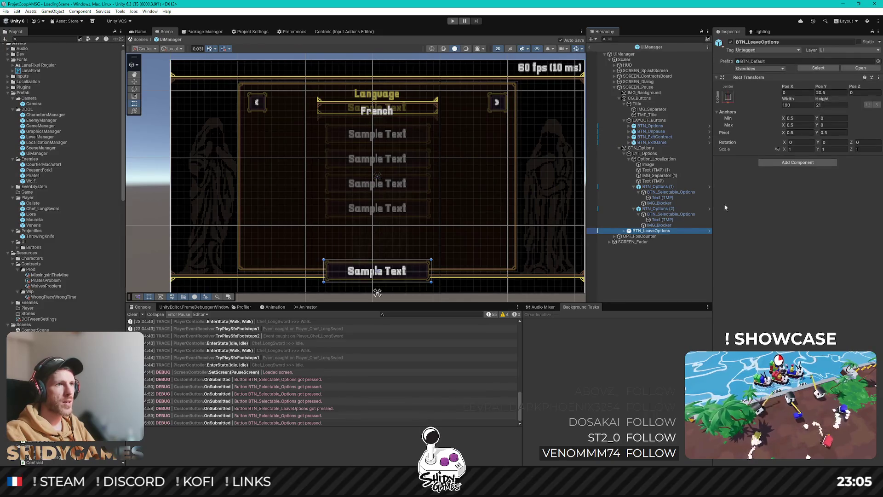
# Step: Set BTN_LeaveOptions' Pos Y to 40
pyautogui.click(831, 93)
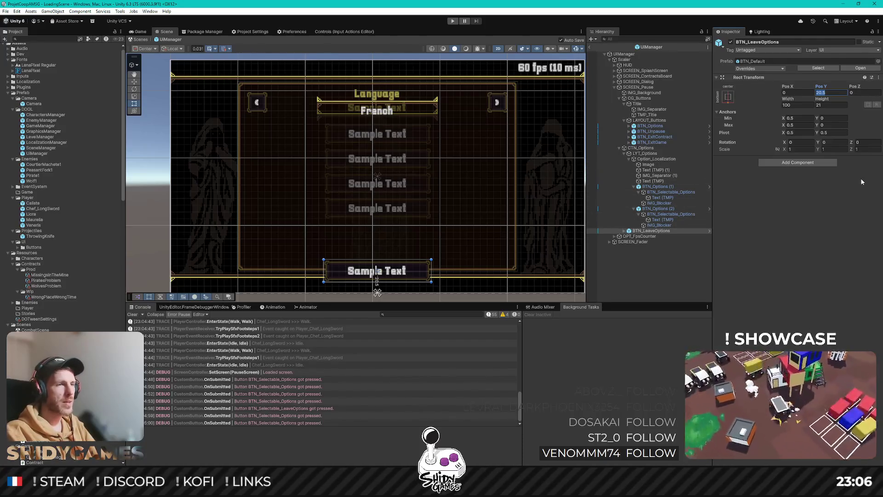
pyautogui.write('40')
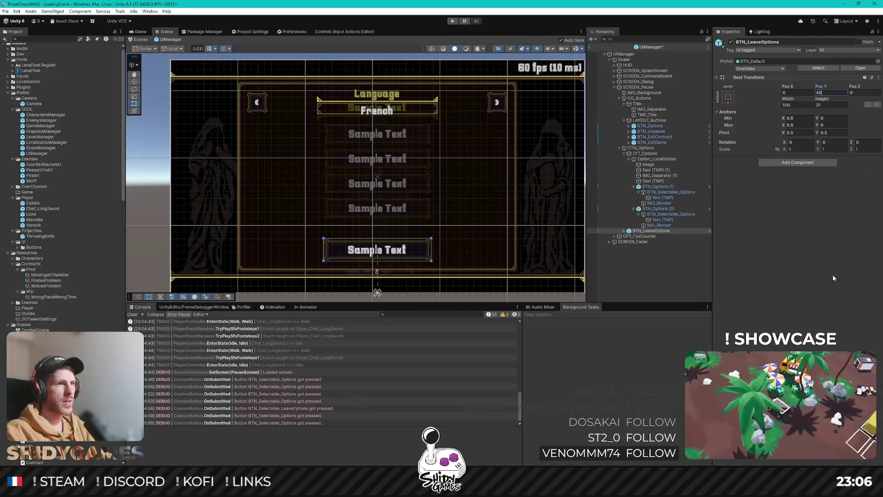
pyautogui.press('Return')
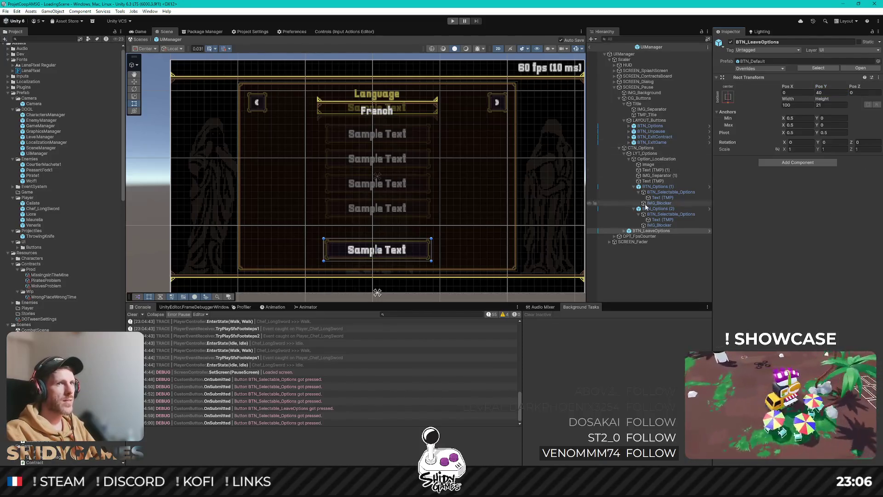
pyautogui.click(626, 154)
pyautogui.rightClick(635, 148)
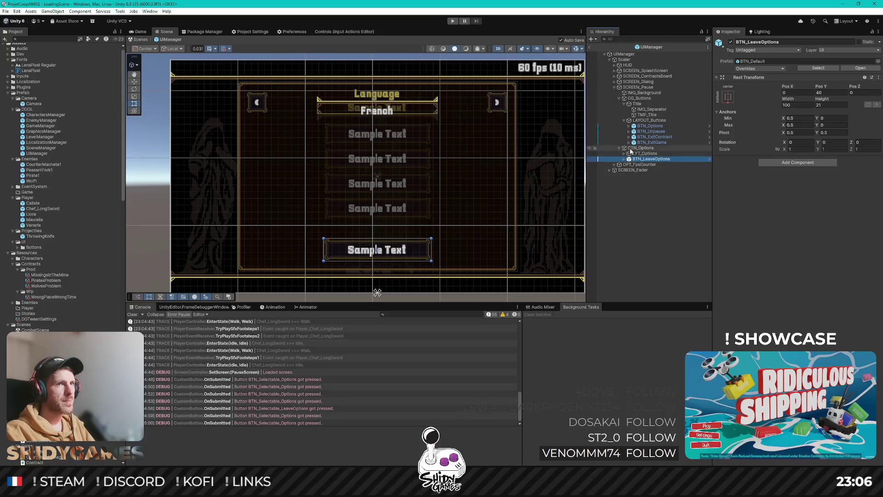
pyautogui.press('Escape')
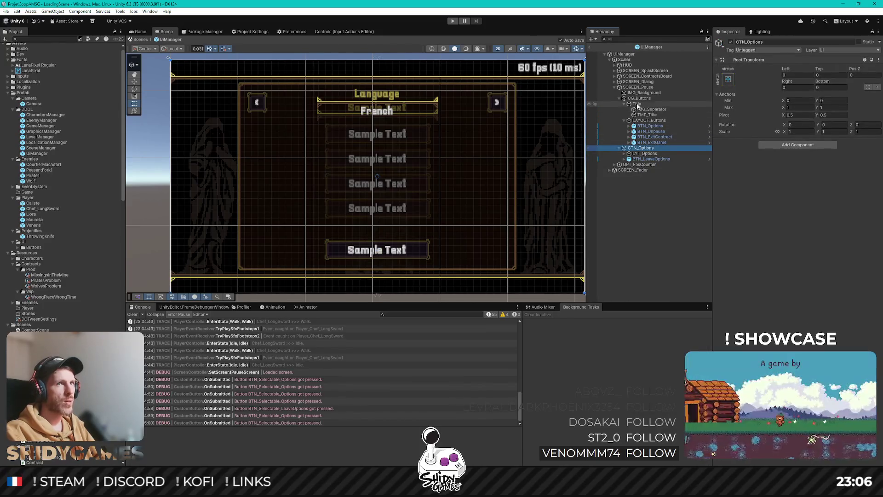
# Step: Duplicate IMG_Background into CTN_Options, rename it IMG_Background, then exit the prefab to the Game view
pyautogui.click(644, 93)
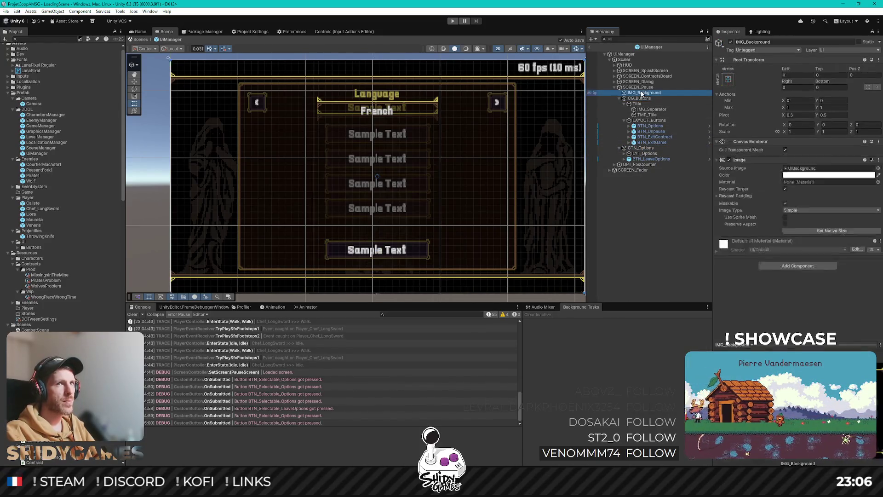
pyautogui.hotkey('ctrl', 'd')
pyautogui.moveTo(650, 104)
pyautogui.mouseDown()
pyautogui.moveTo(644, 169)
pyautogui.moveTo(645, 153)
pyautogui.mouseUp()
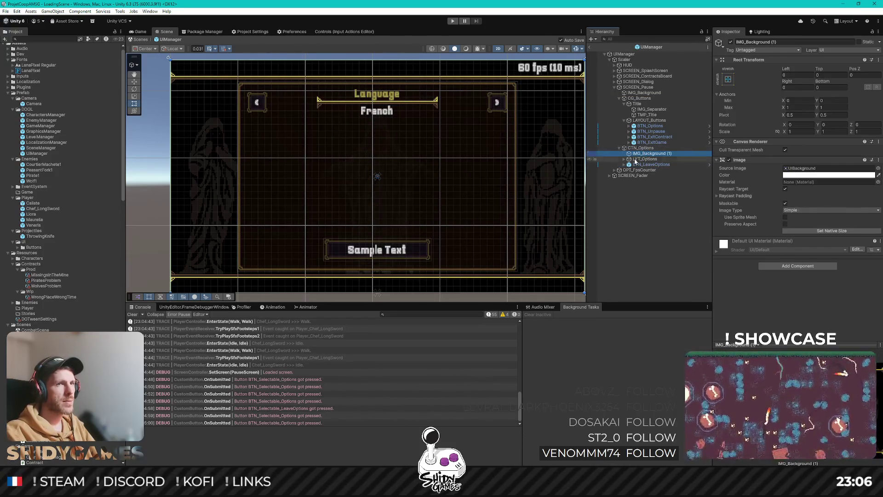
pyautogui.press('F2')
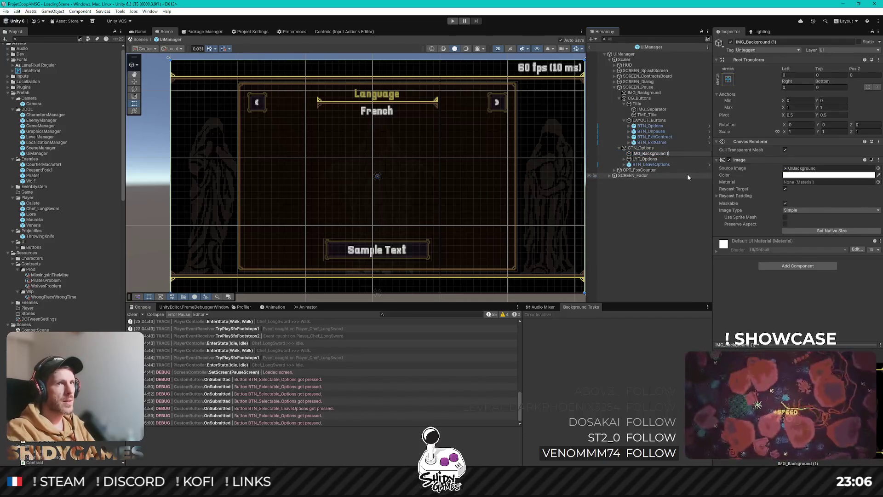
pyautogui.press('BackSpace')
pyautogui.press('BackSpace')
pyautogui.press('Return')
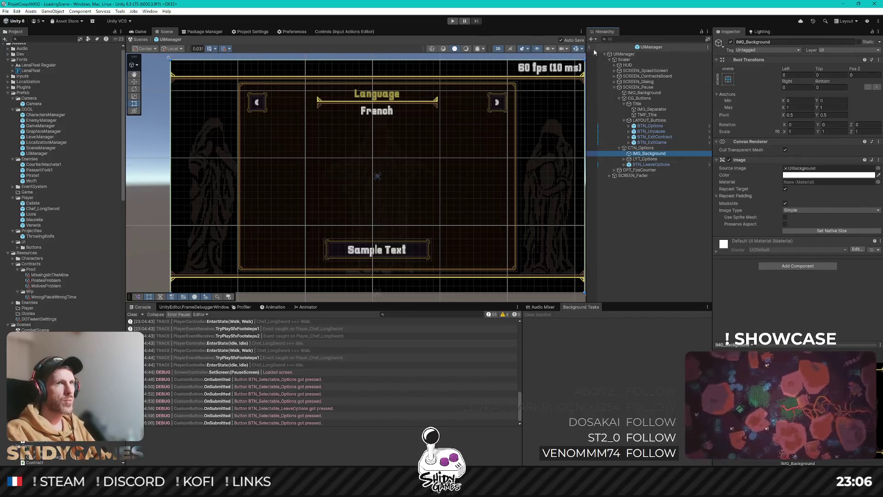
pyautogui.click(590, 49)
pyautogui.click(140, 32)
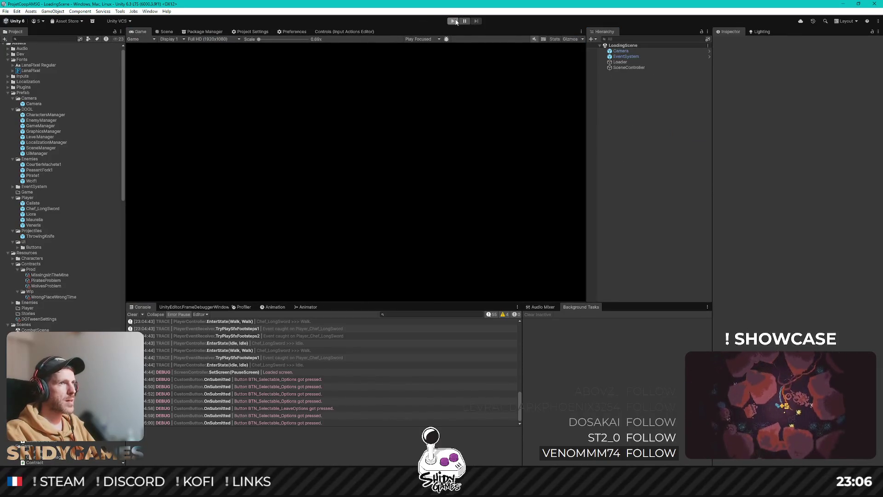
# Step: Reopen the UIManager prefab and turn off LYT_Options' Image component
pyautogui.click(168, 31)
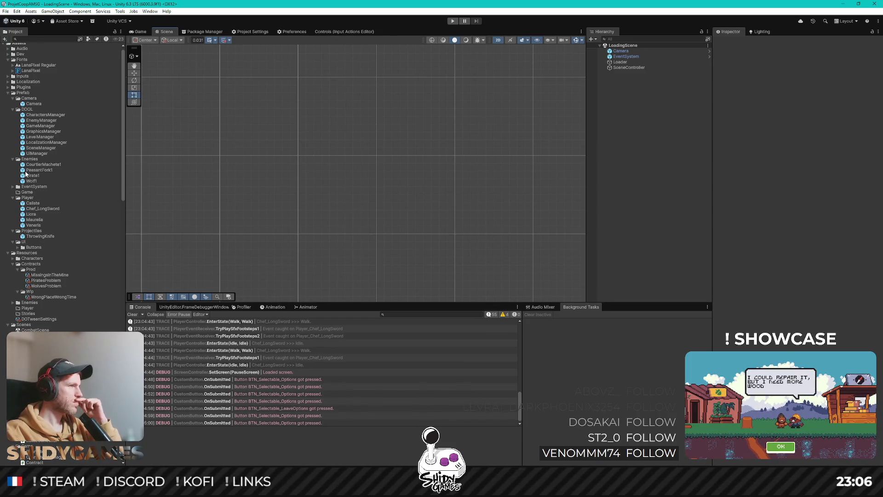
pyautogui.doubleClick(37, 153)
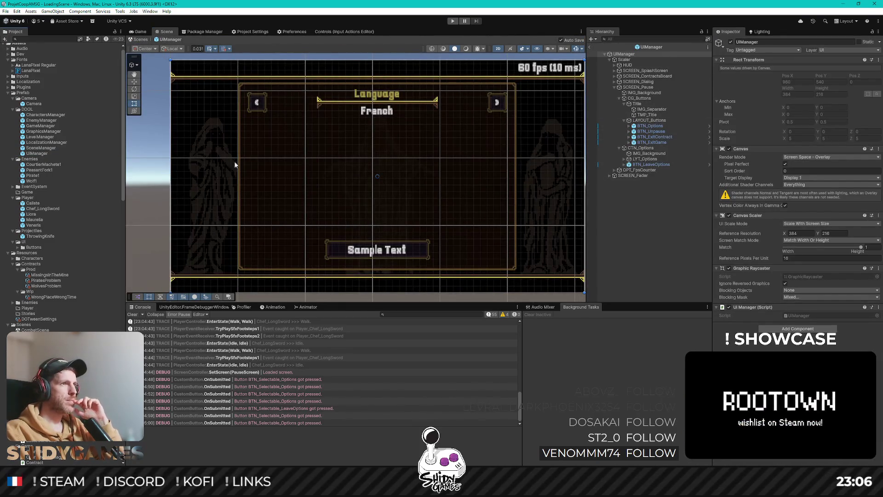
pyautogui.click(625, 160)
pyautogui.click(729, 159)
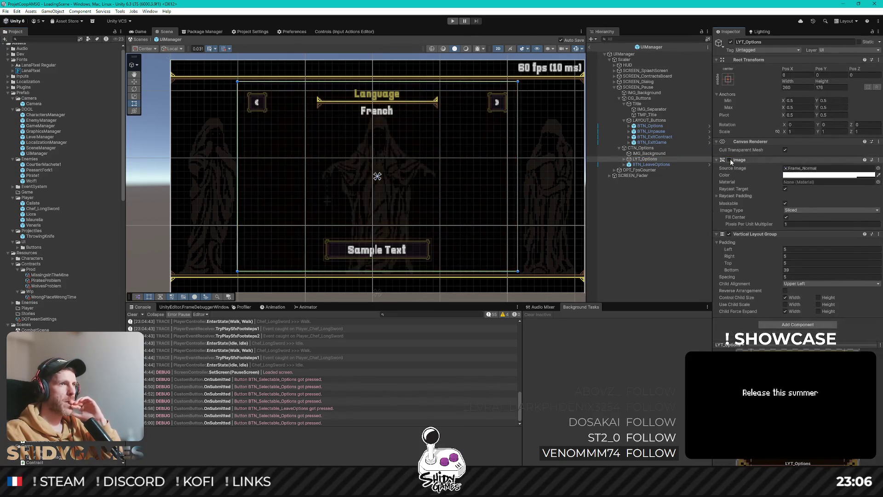
pyautogui.click(636, 217)
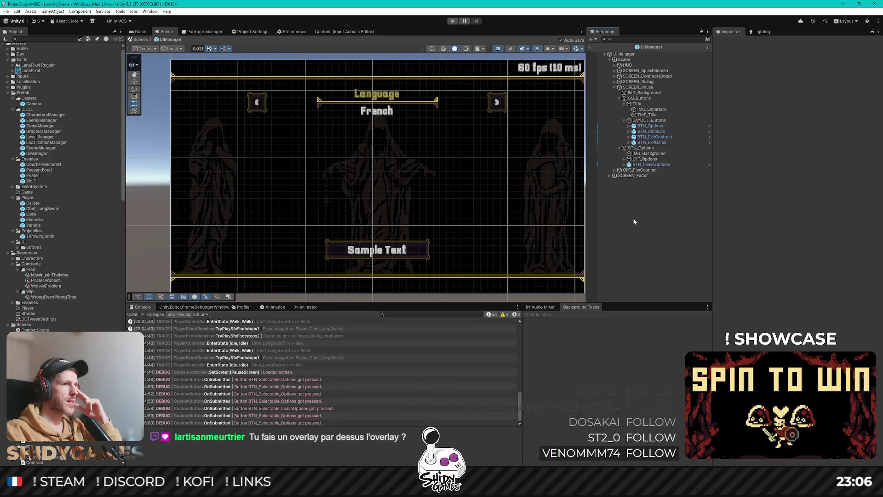
# Step: Set BTN_LeaveOptions' Pos Y to 36 (30+6), close the prefab and start a play test
pyautogui.click(708, 164)
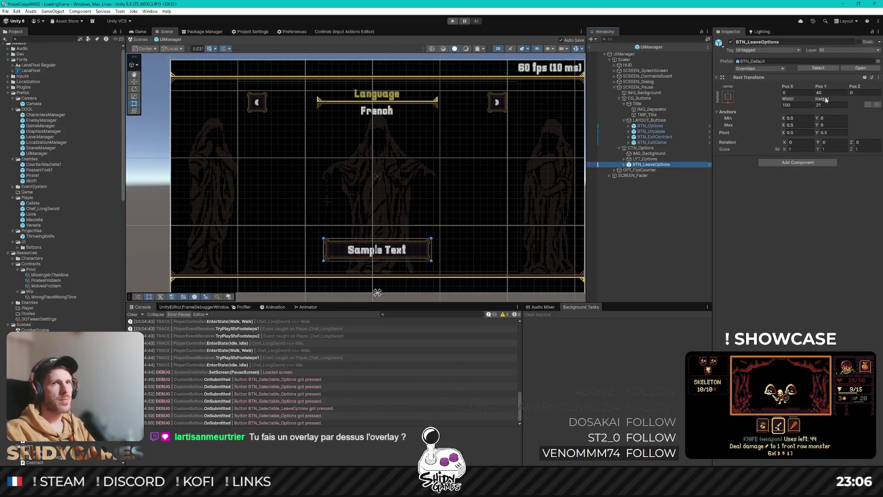
pyautogui.click(828, 93)
pyautogui.write('30+5')
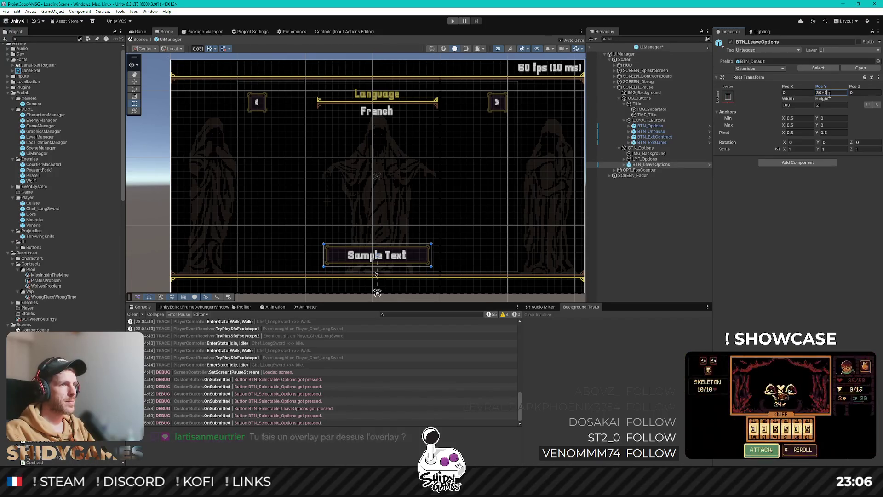
pyautogui.press('BackSpace')
pyautogui.write('6')
pyautogui.click(635, 253)
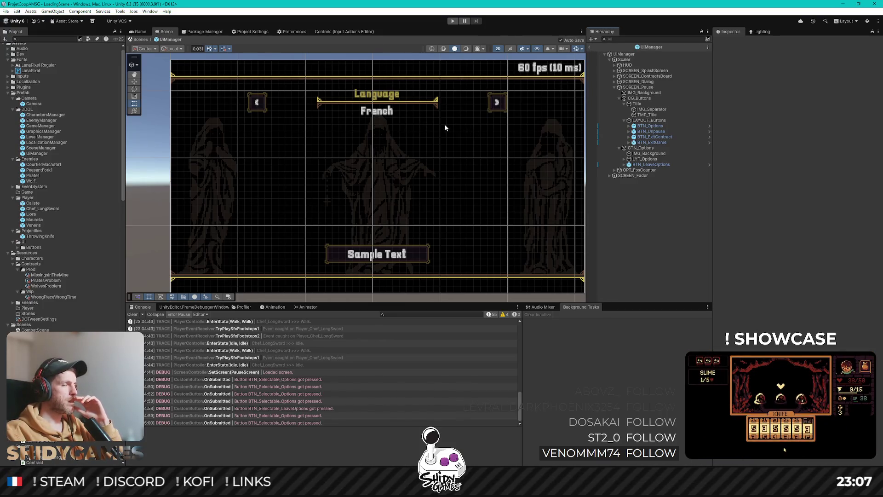
pyautogui.click(592, 47)
pyautogui.click(452, 20)
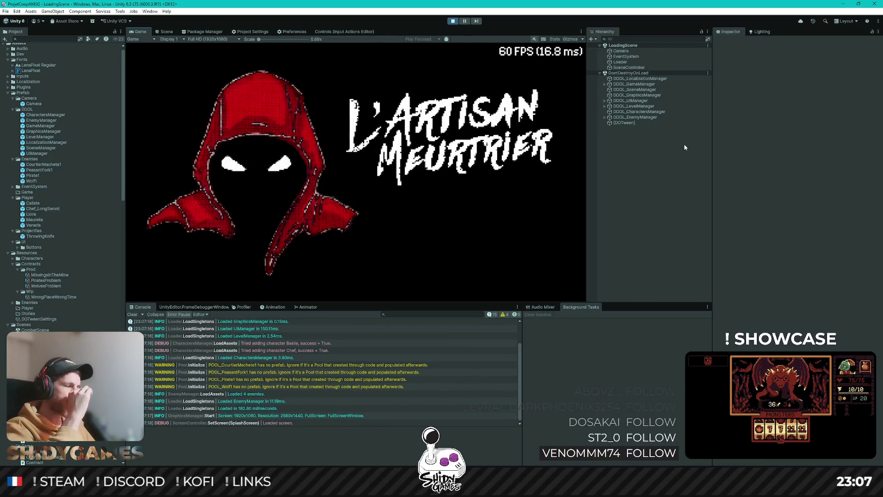
# Step: Play from the main menu, take a contract at the board, open the pause options, then stop playing
pyautogui.press('Return')
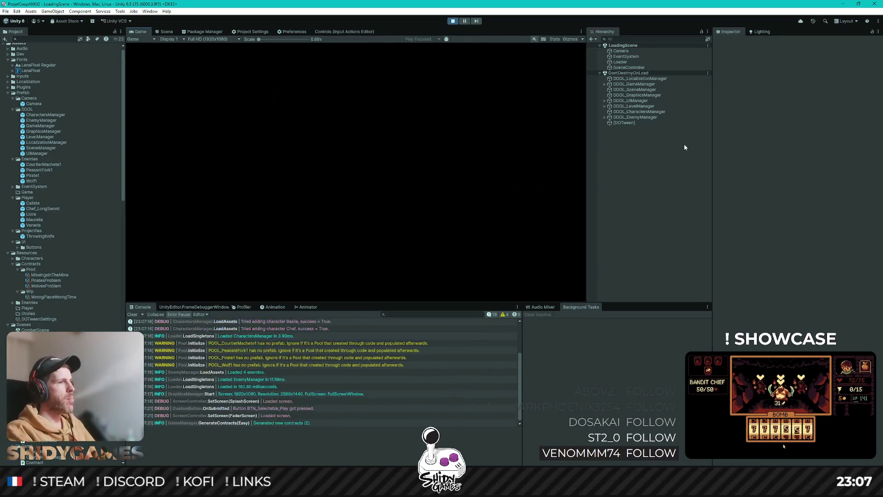
pyautogui.press('d')
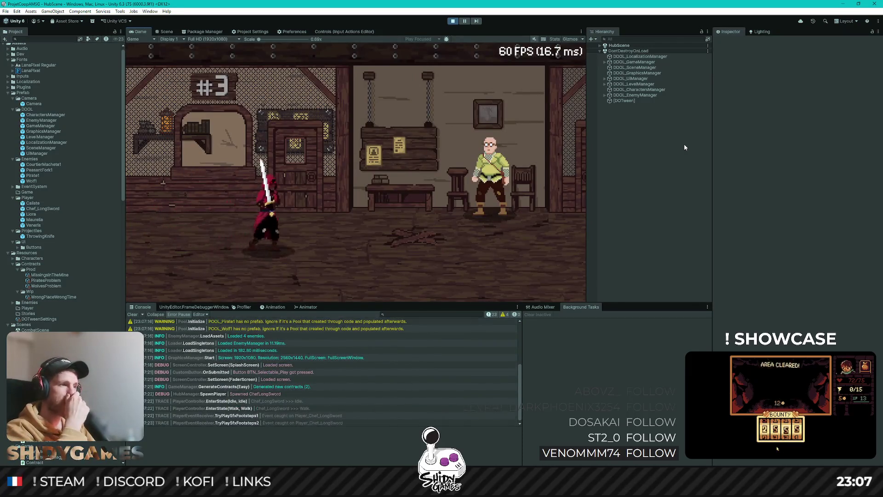
pyautogui.press('e')
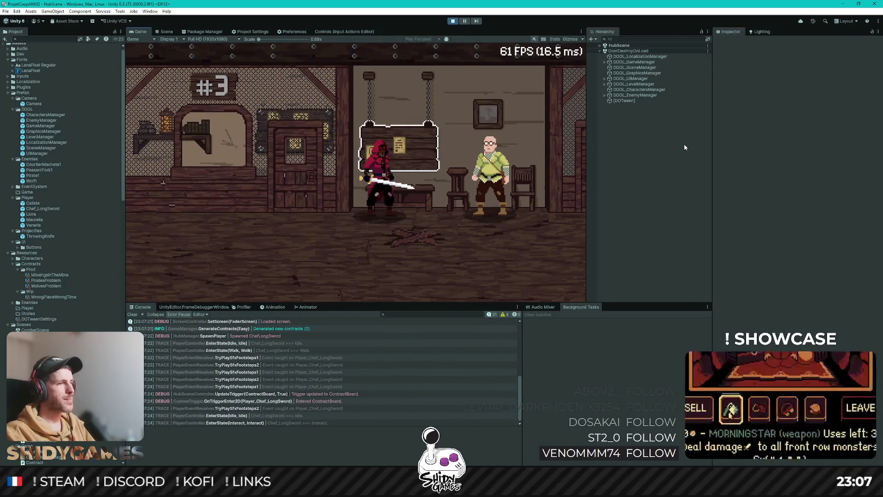
pyautogui.press('s')
pyautogui.press('Return')
pyautogui.press('a')
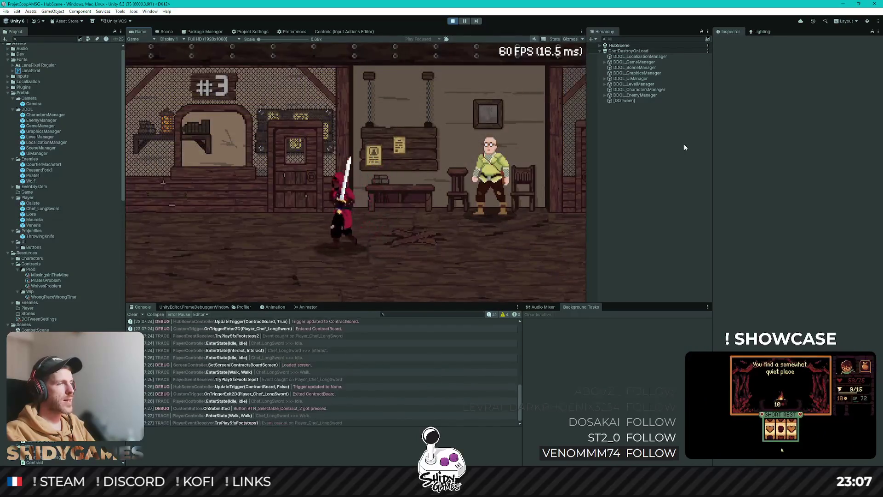
pyautogui.press('Escape')
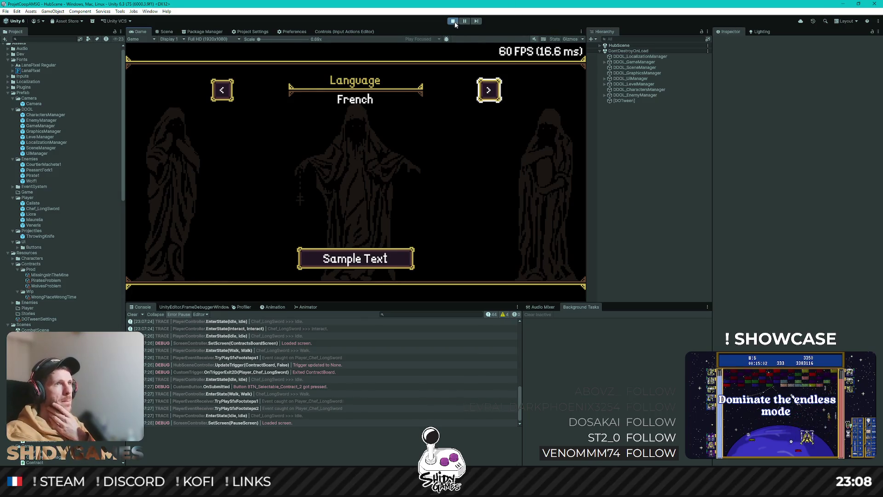
pyautogui.hotkey('ctrl', 'p')
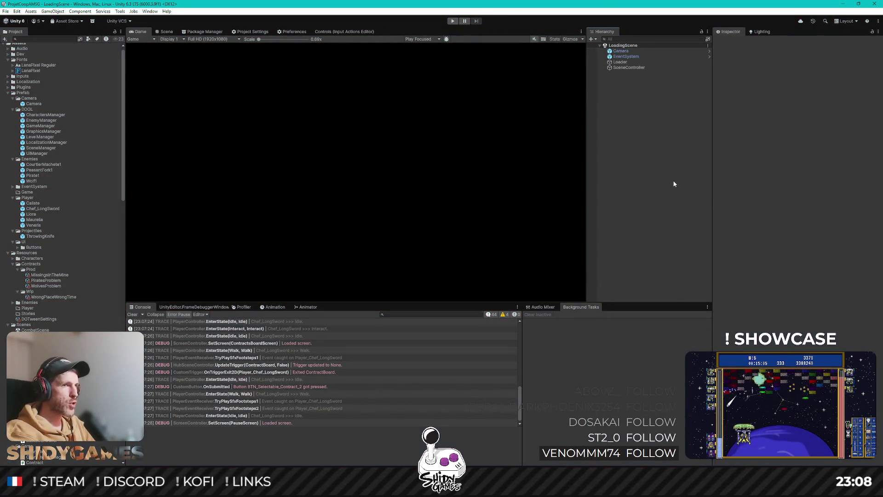